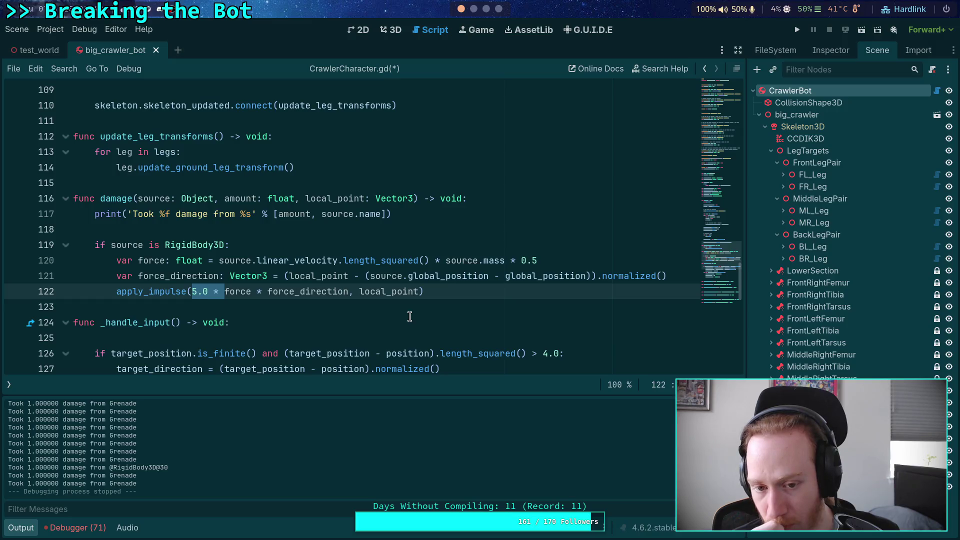
Save and run the game to test grenade damage on the crawler, then stop it.
key("F5")
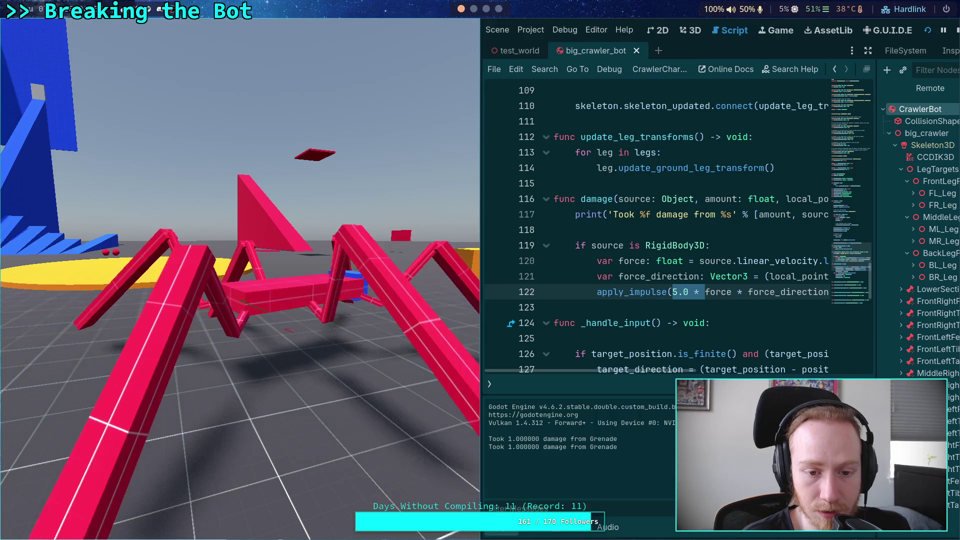
key("F8")
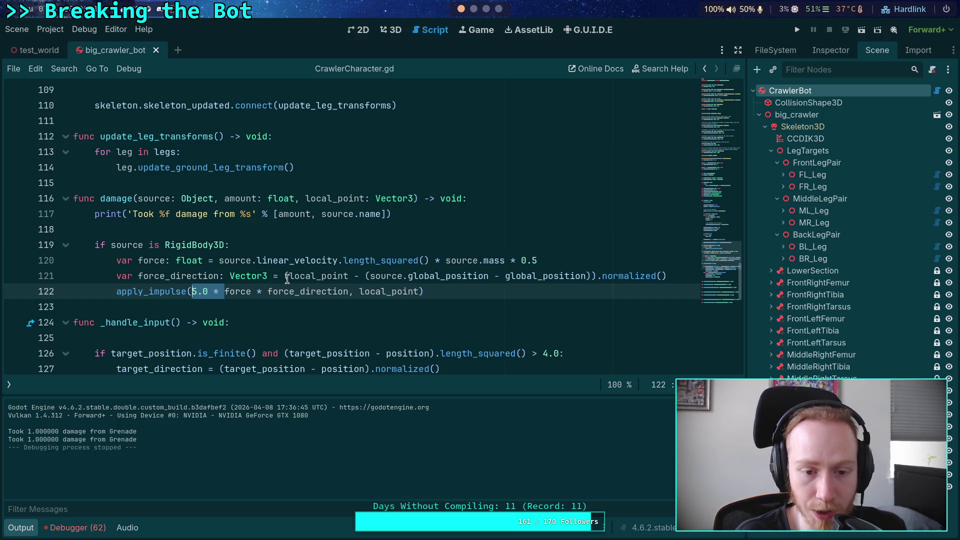
left_click_drag(370, 275, 587, 274)
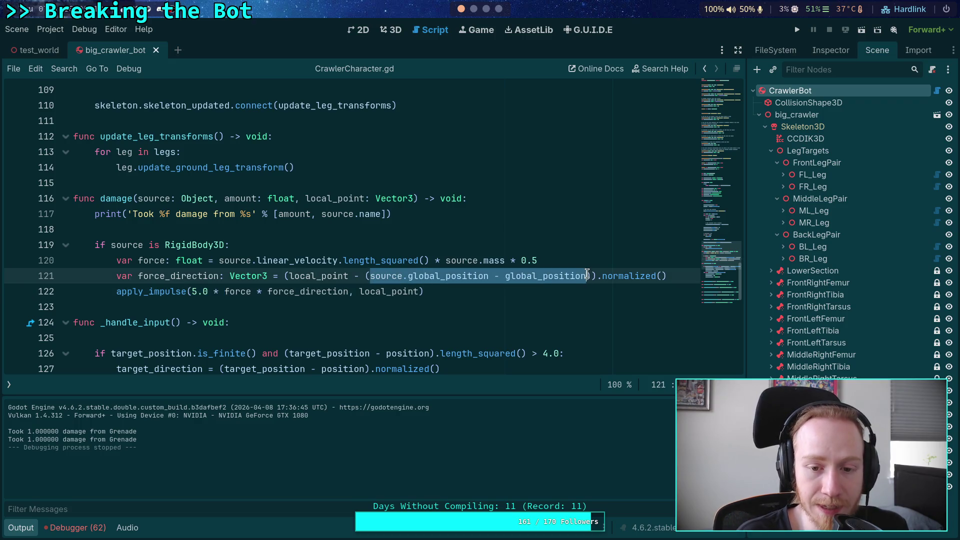
Negate force_direction in the apply_impulse call on line 122, save, and play-test it.
left_click_drag(288, 275, 348, 275)
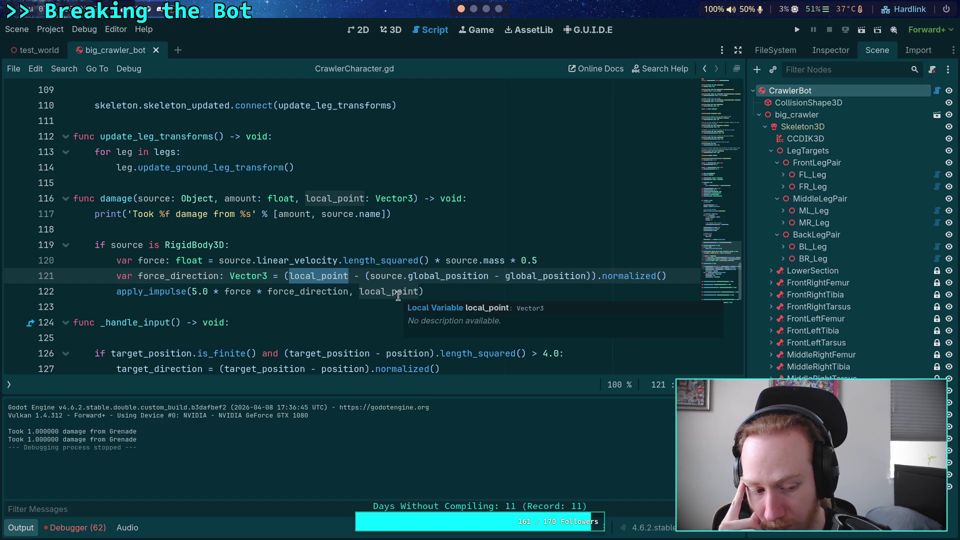
left_click(268, 292)
type("-")
key("ctrl+s")
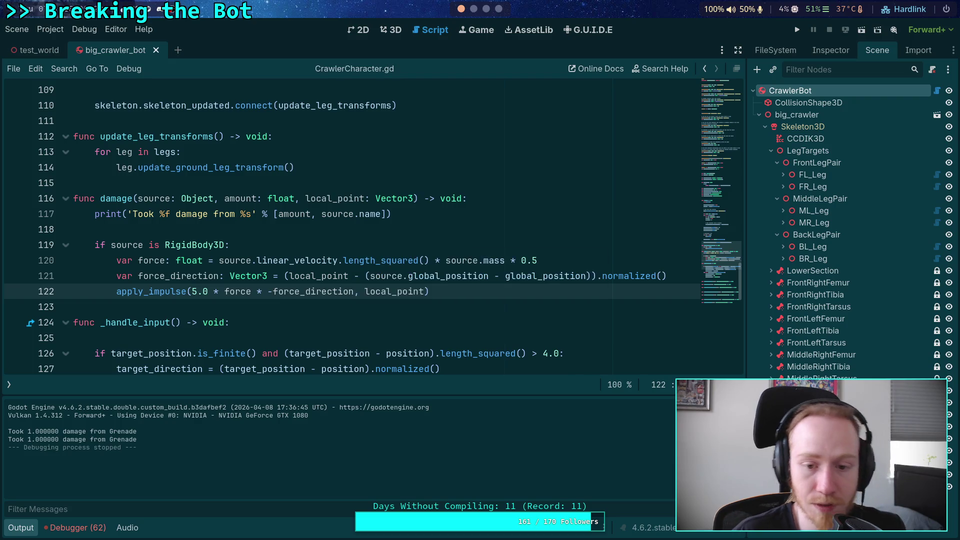
left_click(795, 31)
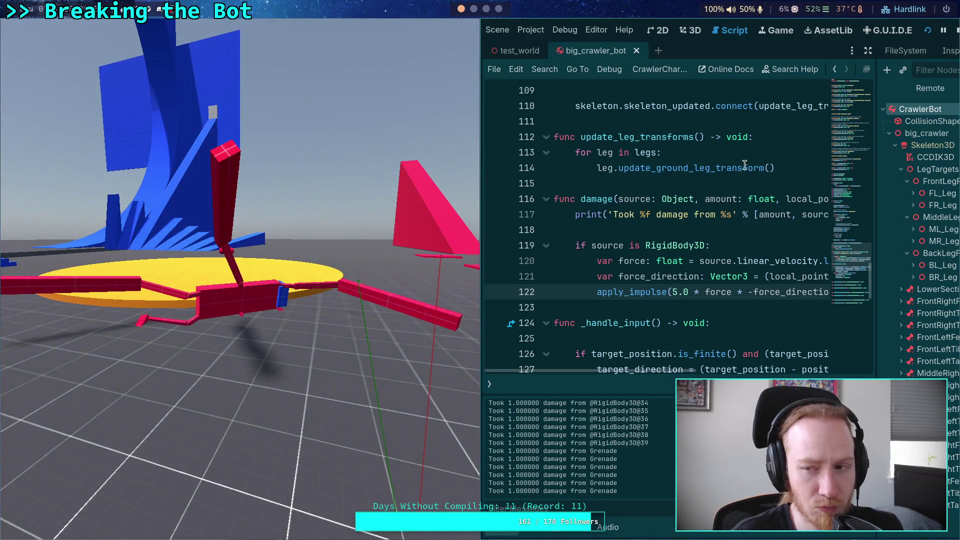
left_click(956, 30)
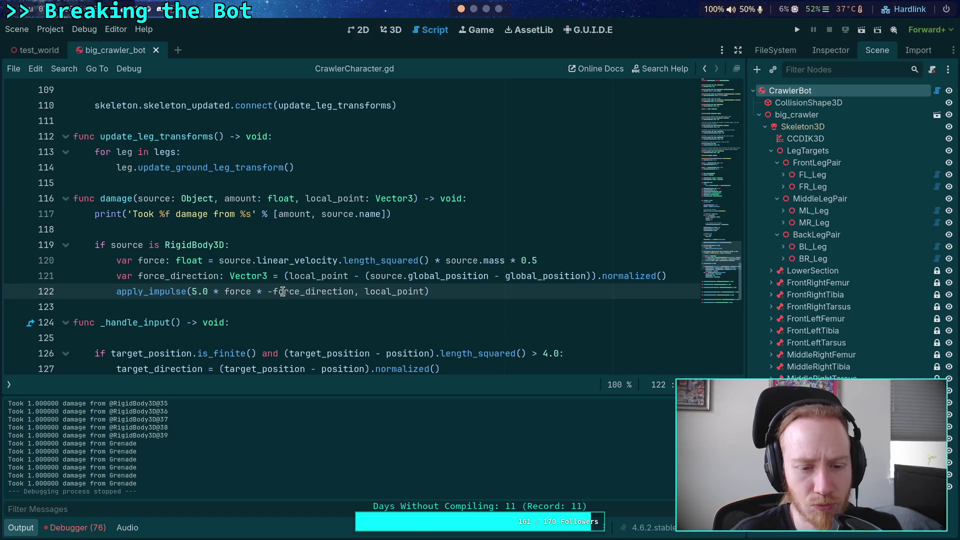
Remove the minus from force_direction and strip the trailing global_position subtraction on line 121.
key("BackSpace")
key("ctrl+s")
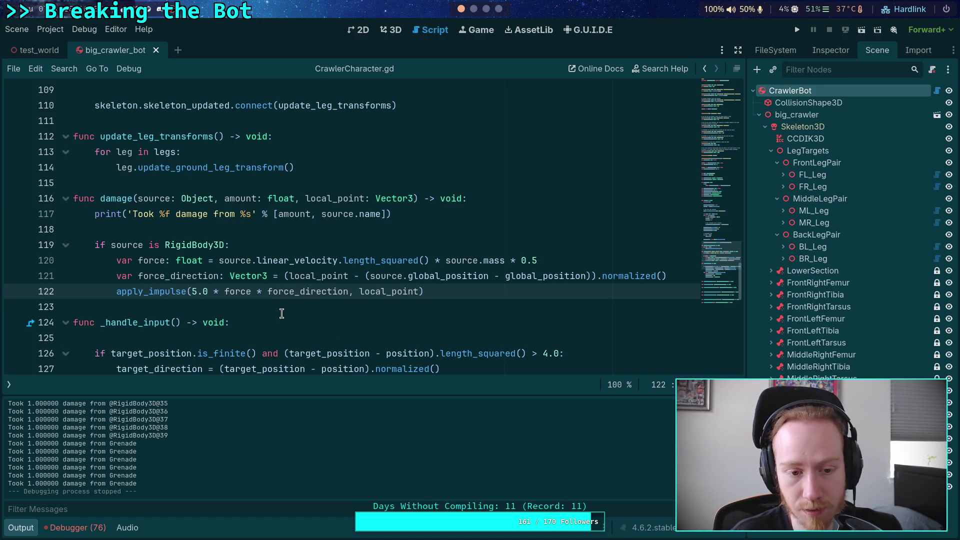
double_click(340, 275)
left_click_drag(489, 276, 590, 275)
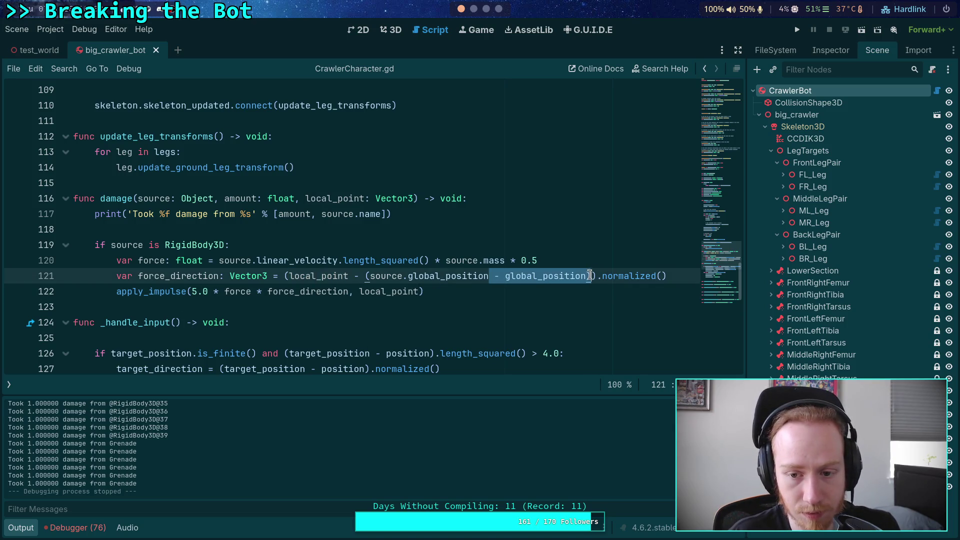
key("BackSpace")
left_click(368, 275)
key("BackSpace")
Rewrite line 121 as ((local_point + global_position) - source.global_position).normalized(), save, and run.
double_click(297, 275)
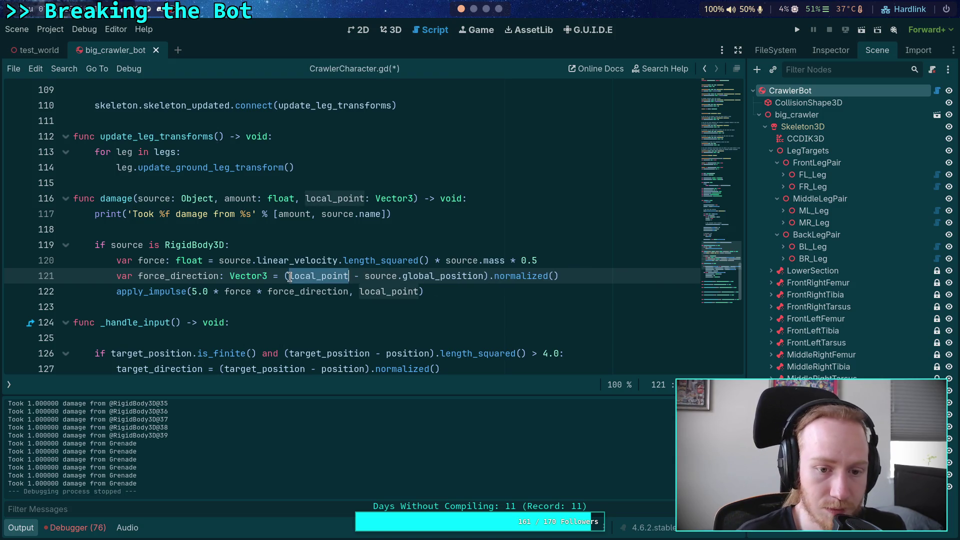
type("(local_point + ")
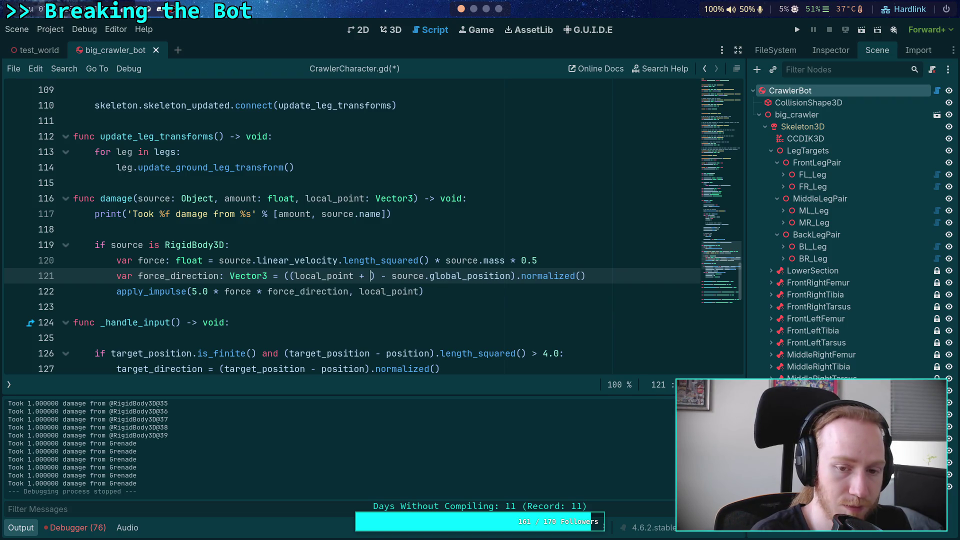
type("global_posit")
key("Return")
key("ctrl+s")
key("Up")
key("Up")
key("Up")
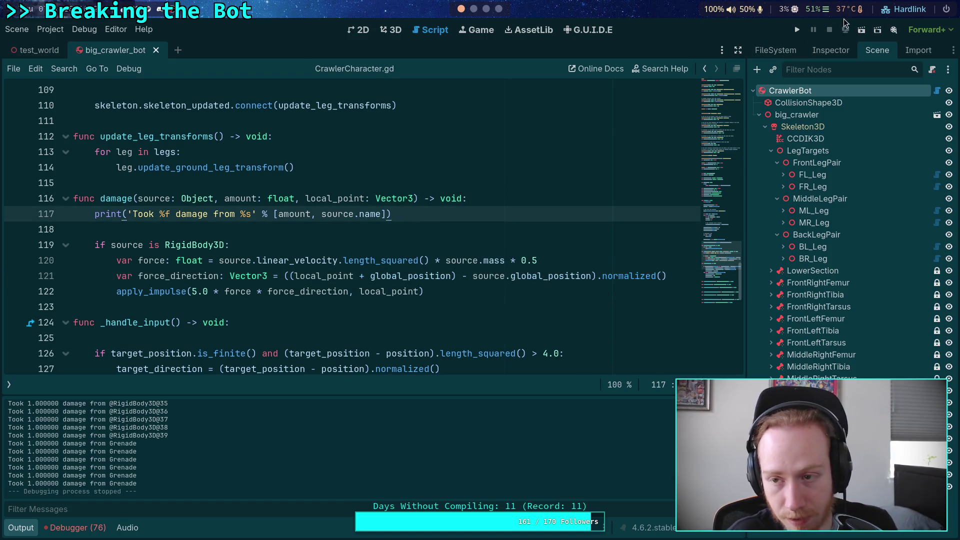
left_click(797, 30)
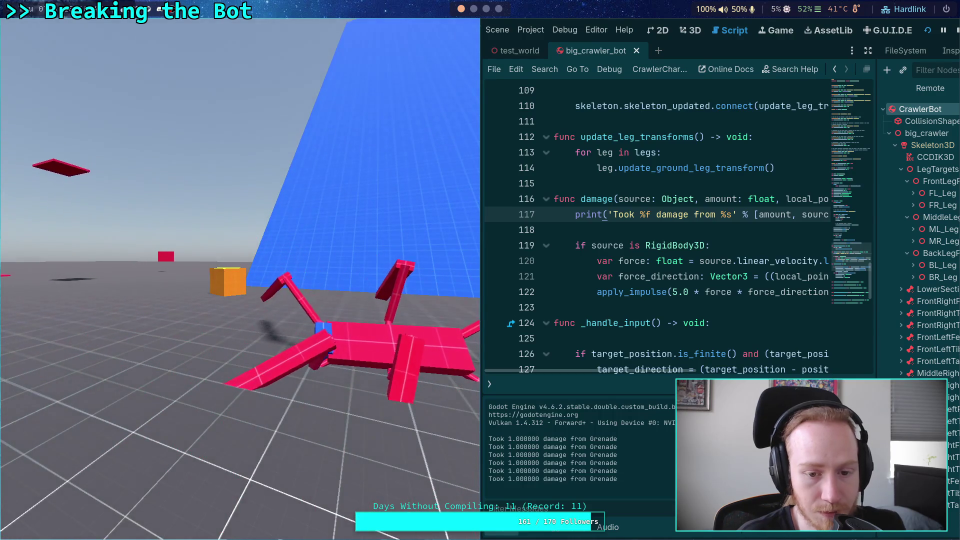
Stop the play-test and collapse the Output panel to show more of CrawlerCharacter.gd.
left_click(956, 32)
left_click(26, 527)
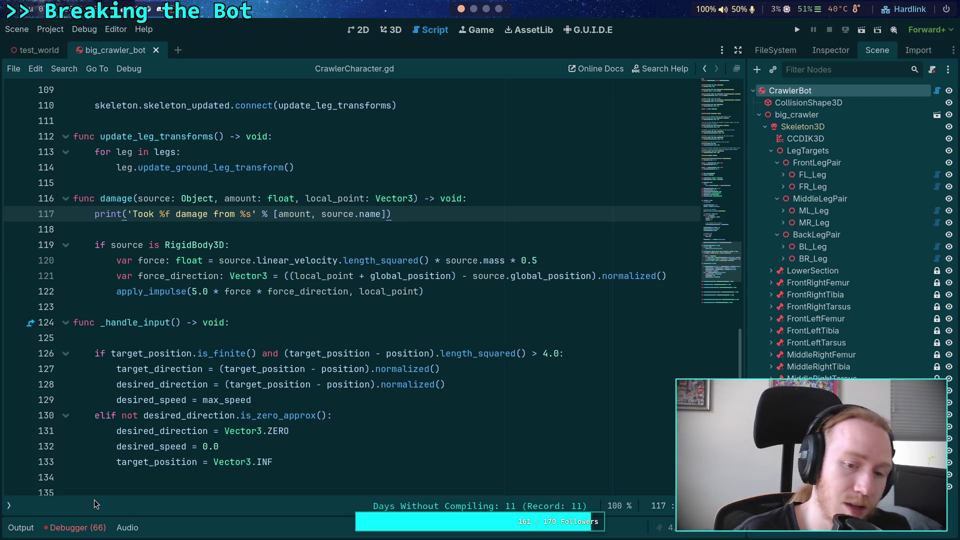
Open grenade.gd and remove local_ from the contact position call on line 22.
double_click(372, 290)
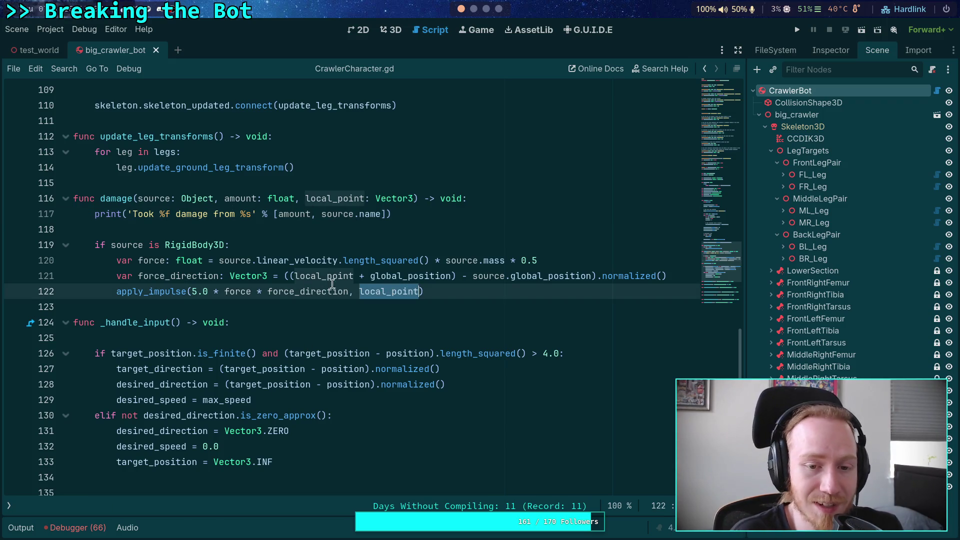
left_click(10, 505)
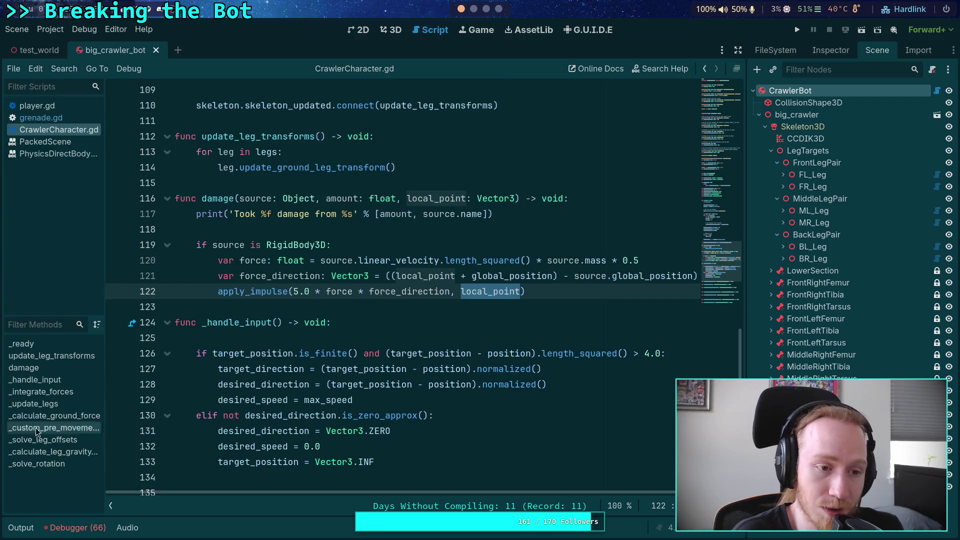
left_click(72, 115)
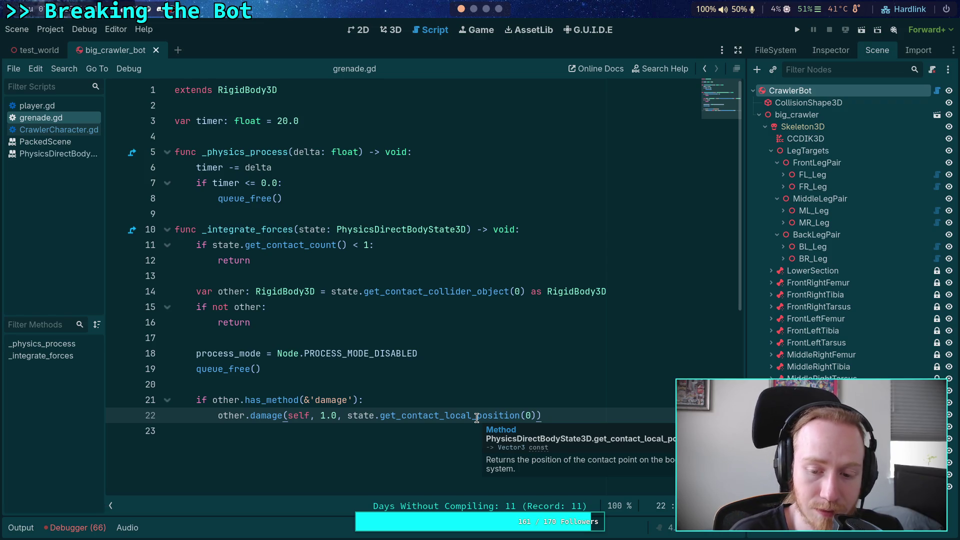
left_click_drag(443, 416, 475, 411)
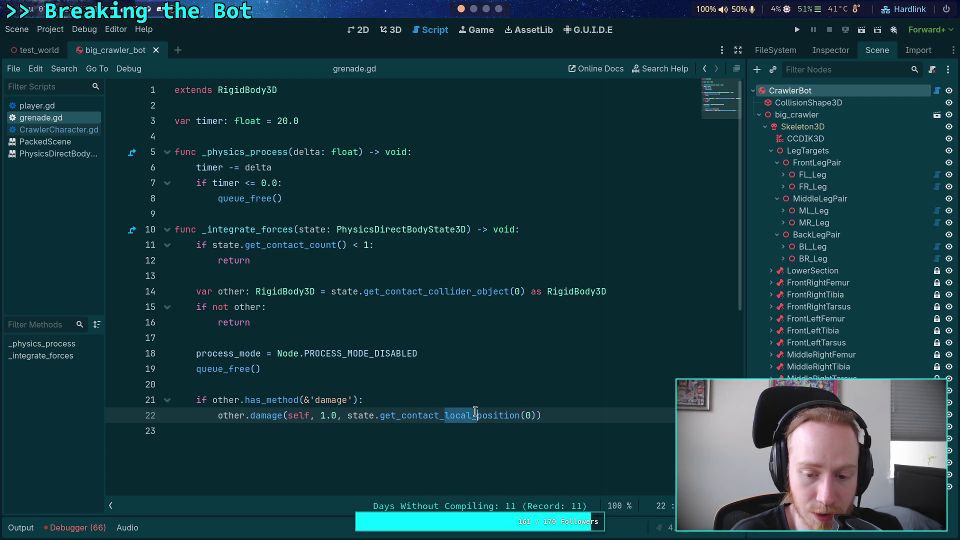
key("BackSpace")
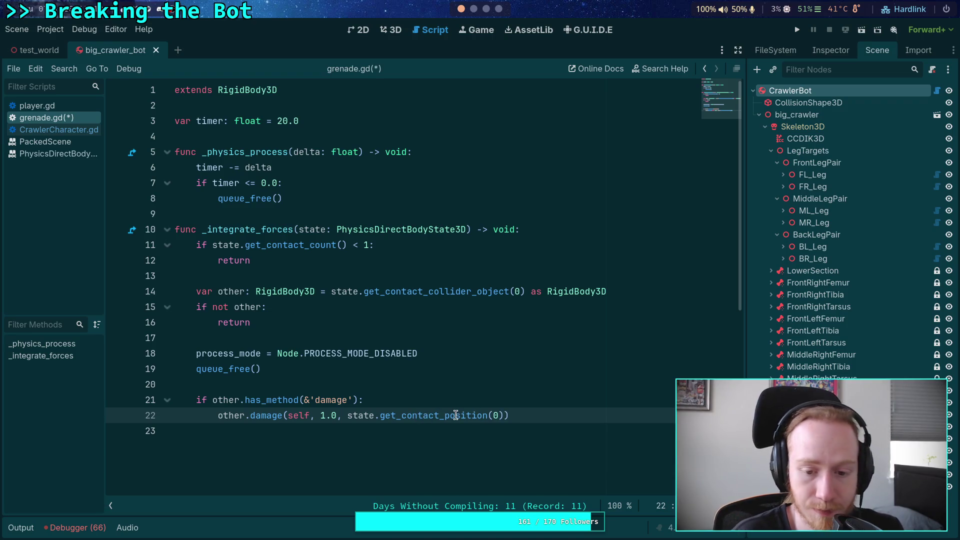
Replace the method with get_contact_collider_position using autocomplete.
double_click(455, 415)
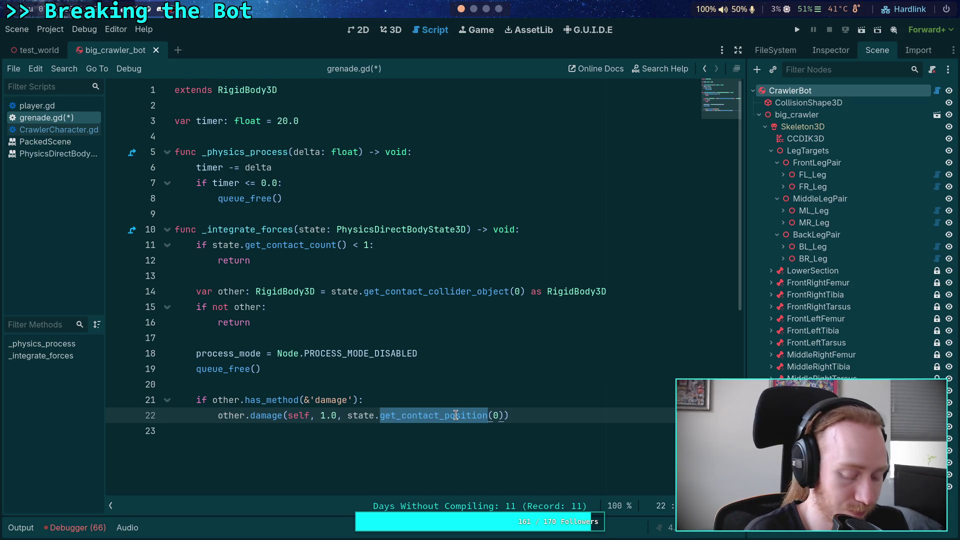
type("get_conta")
key("Down")
key("Down")
key("Down")
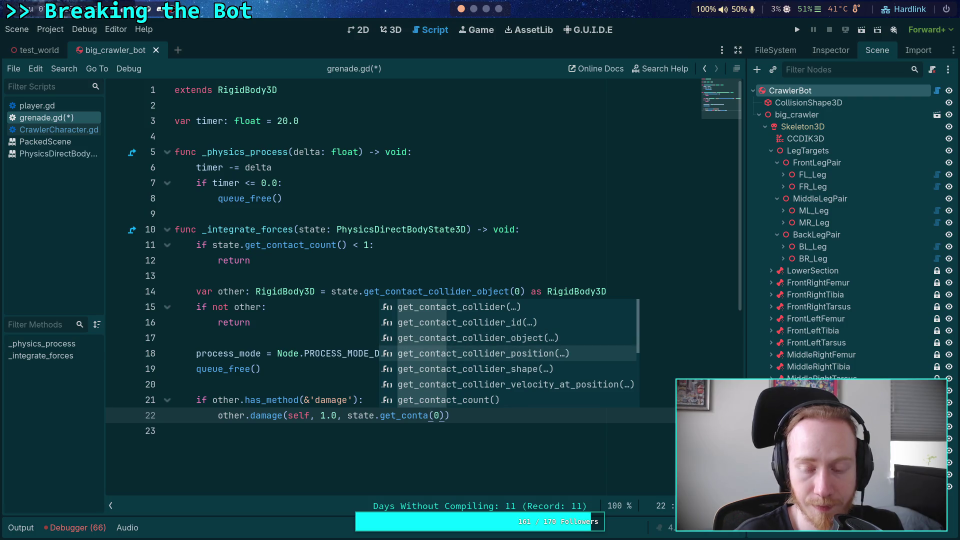
key("Down")
key("Down")
key("Down")
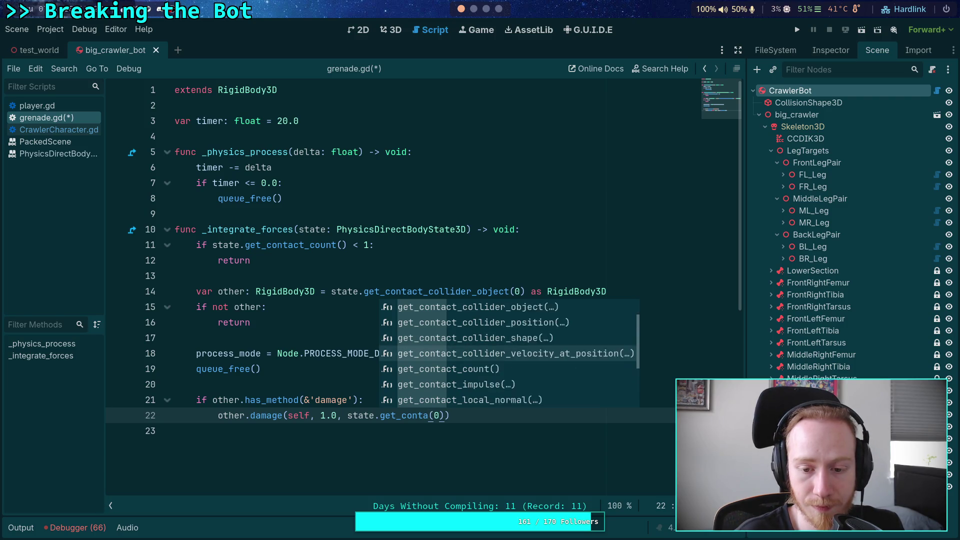
key("Down")
key("Up")
key("Up")
key("Up")
key("Up")
key("Down")
key("Down")
key("Down")
key("Up")
key("Up")
key("Up")
key("Down")
key("Down")
key("Return")
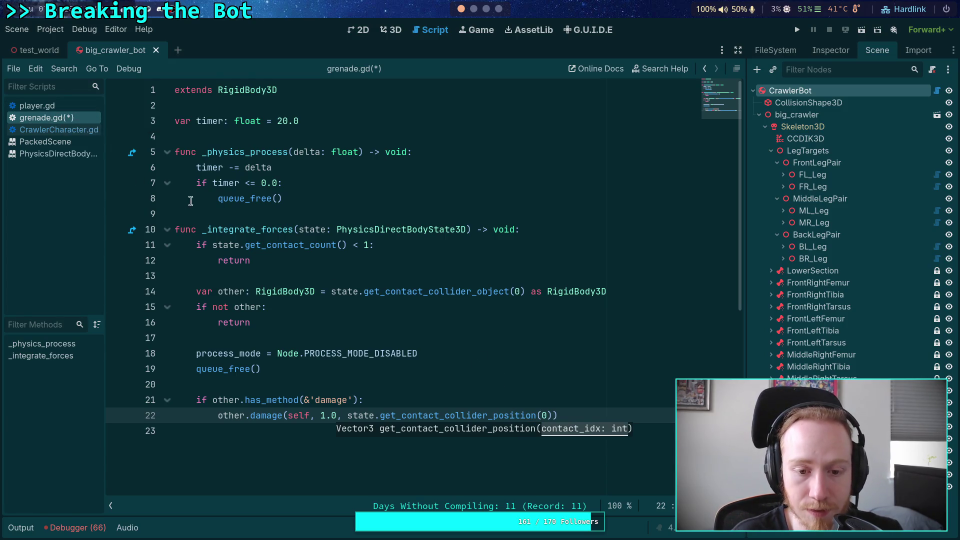
left_click(37, 105)
In CrawlerCharacter.gd, rename the damage function's local_point parameter to hit_point.
left_click(82, 130)
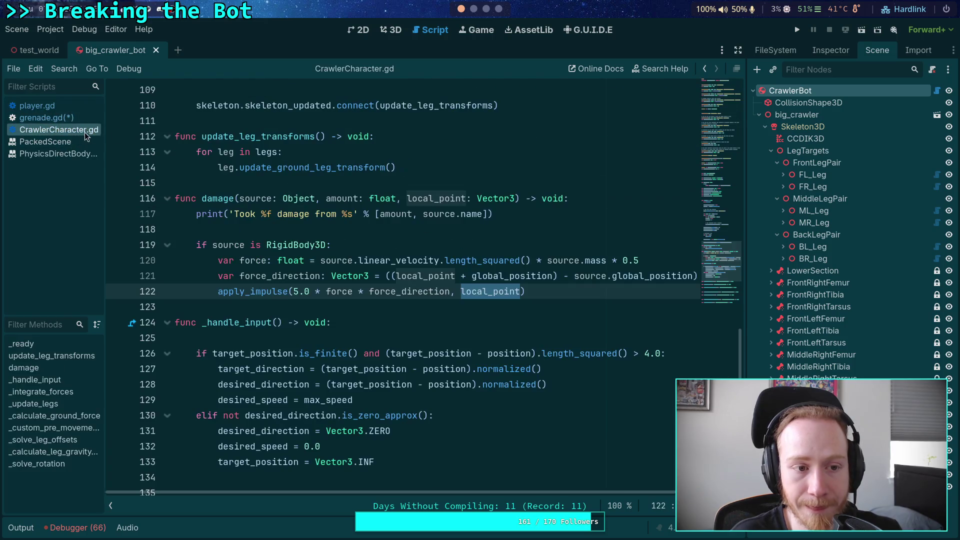
left_click(432, 198)
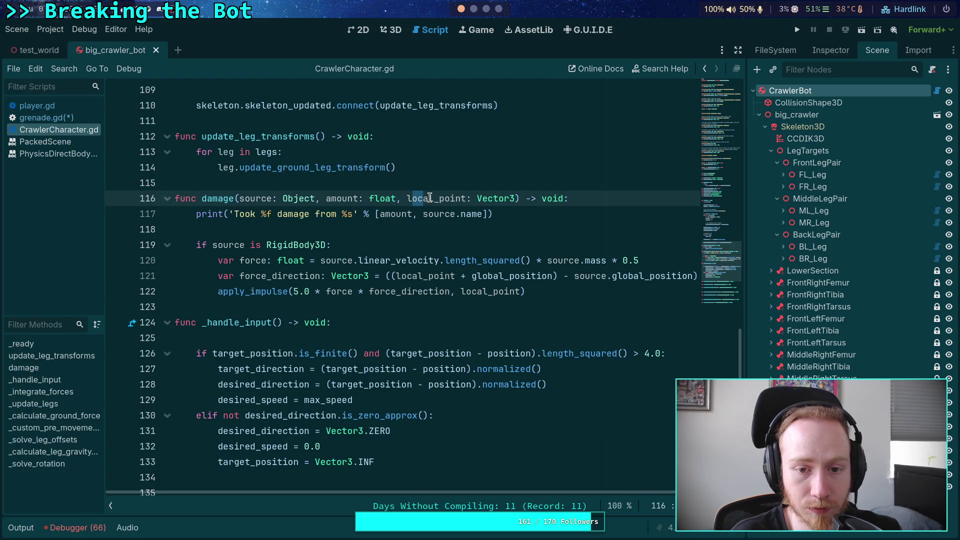
left_click_drag(414, 198, 422, 198)
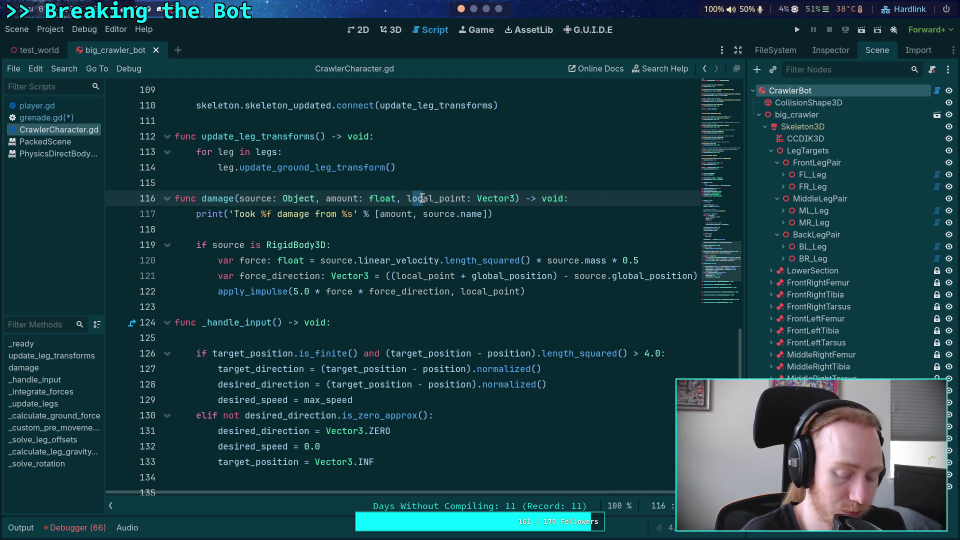
key("BackSpace")
key("BackSpace")
key("Delete")
key("Delete")
type("hit")
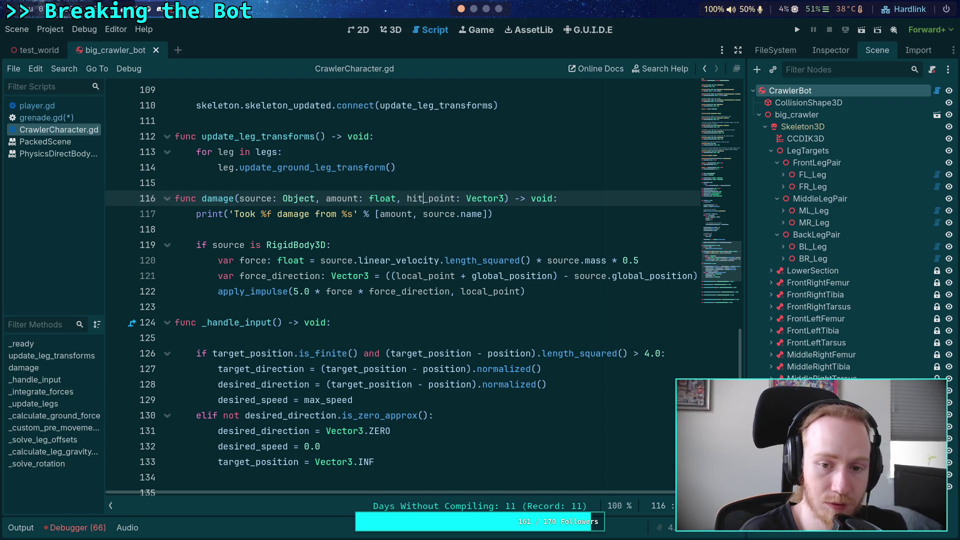
Replace the local_point + global_position expression on line 121 with hit_point.
left_click(454, 291)
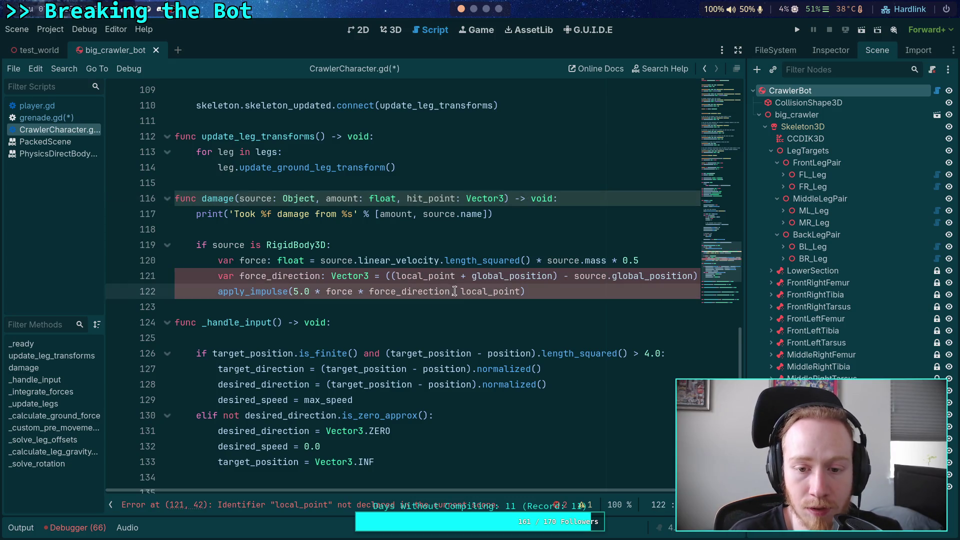
left_click_drag(390, 278, 557, 276)
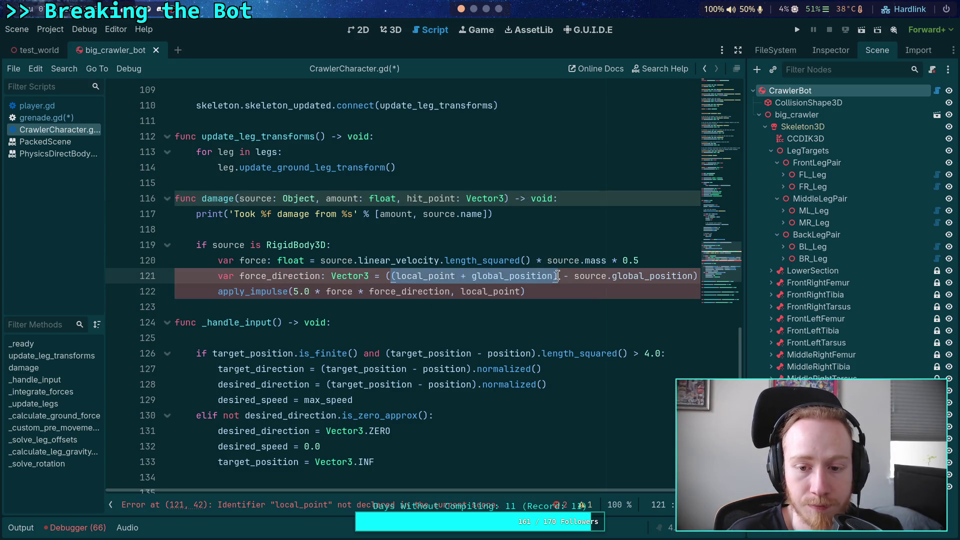
key("BackSpace")
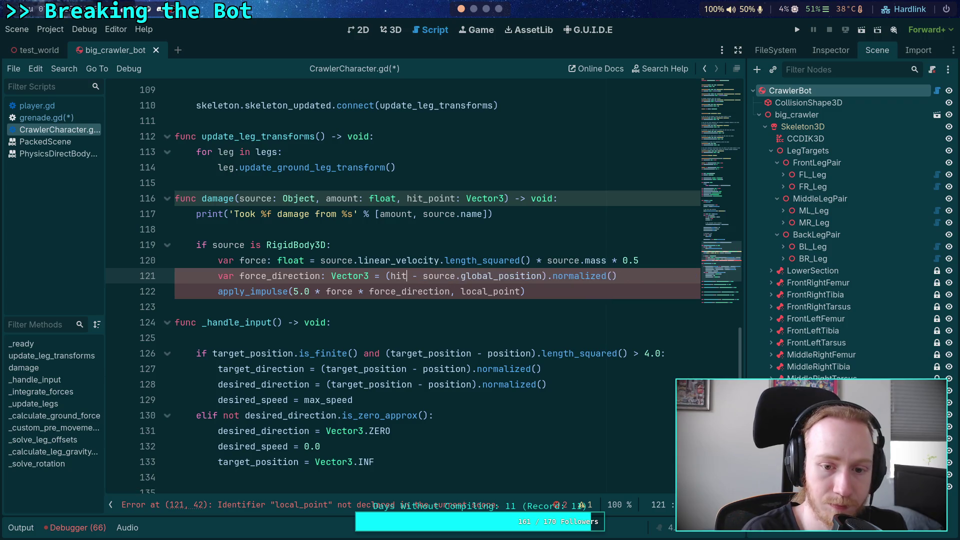
type("hit_point")
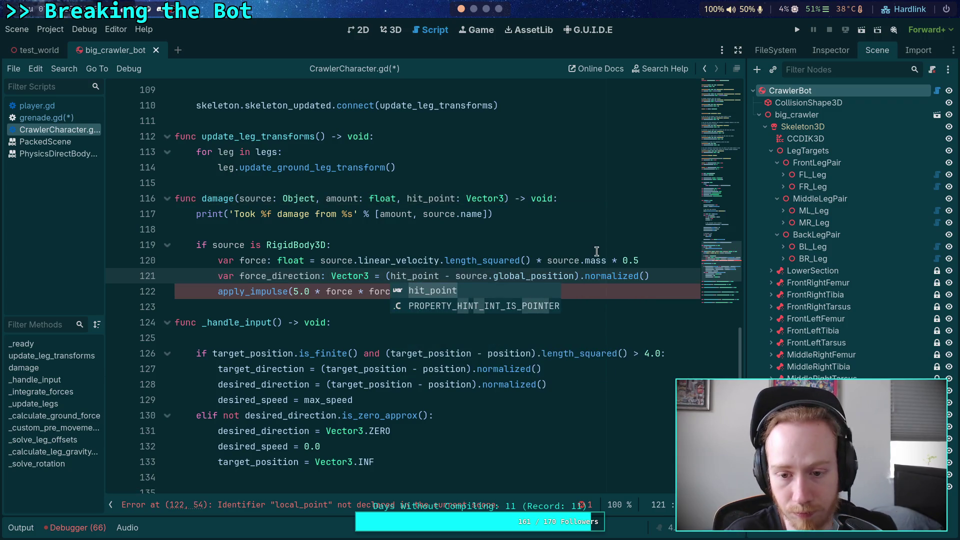
left_click(597, 250)
Apply the impulse at hit_point - global_position on line 122, save, and run the game.
double_click(486, 291)
type("hit_po")
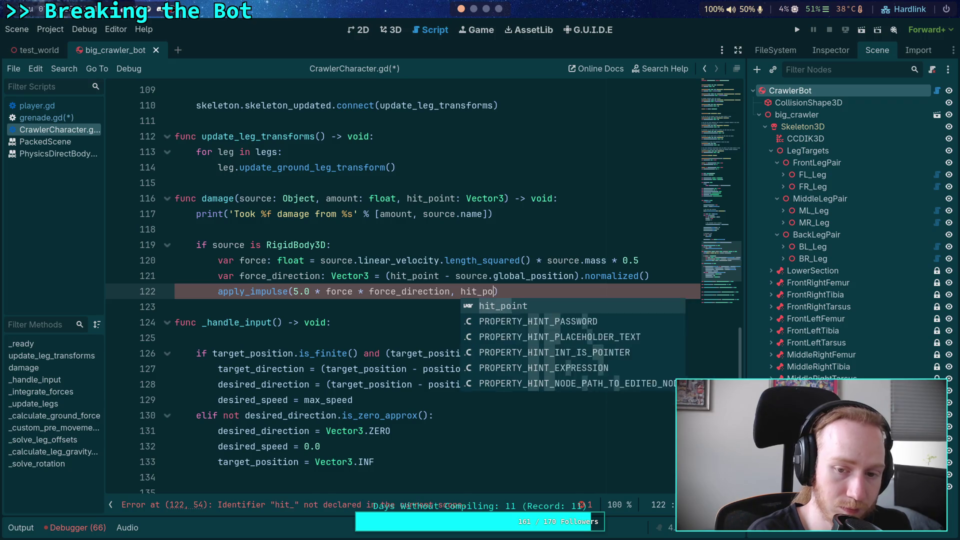
type("unt")
key("BackSpace")
type("oint - global")
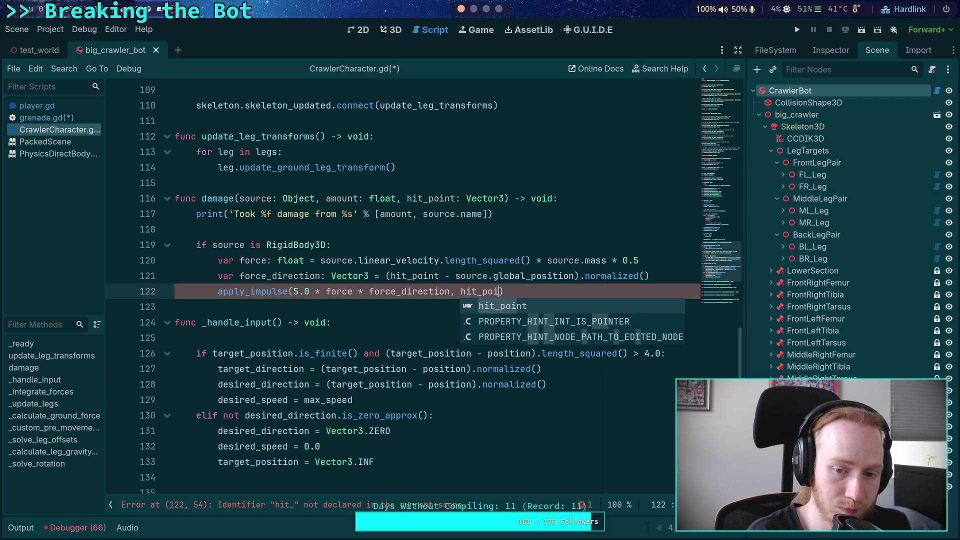
type("_posi")
key("Return")
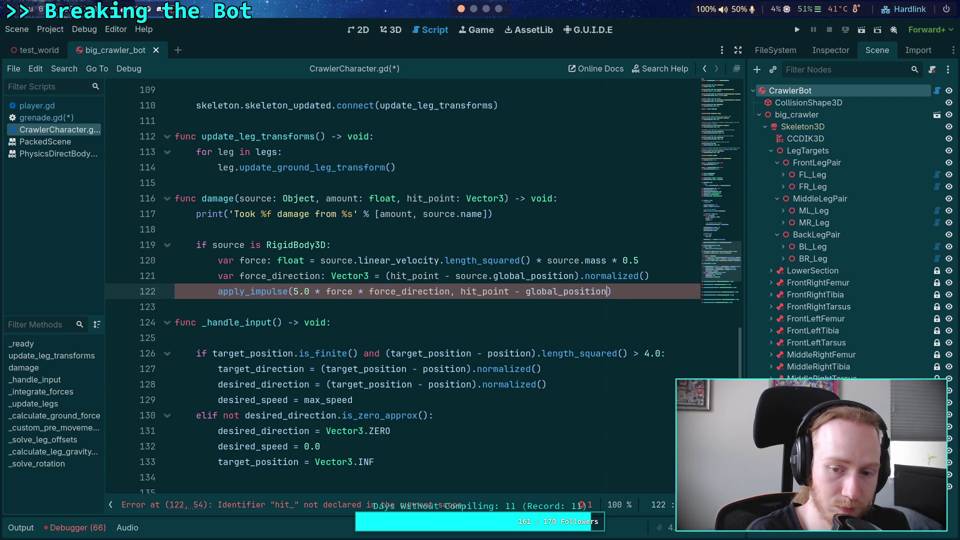
key("ctrl+s")
left_click(796, 30)
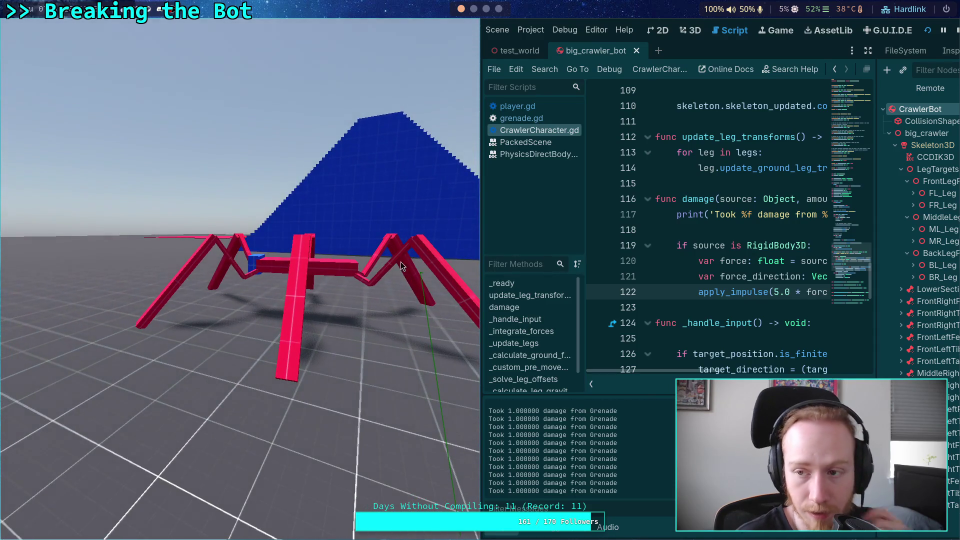
Stop the play-test and bring up the debugger output with the Grenade damage log.
left_click(958, 33)
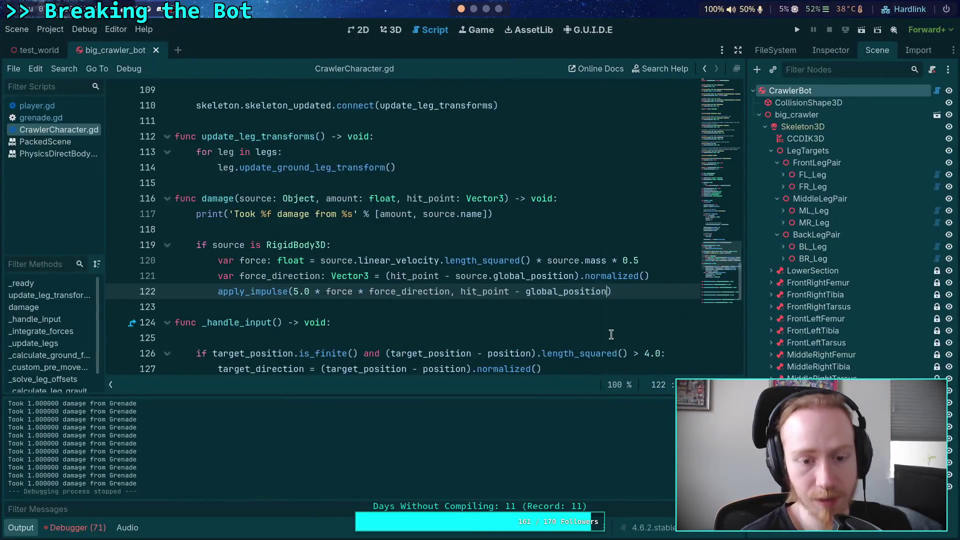
left_click(74, 527)
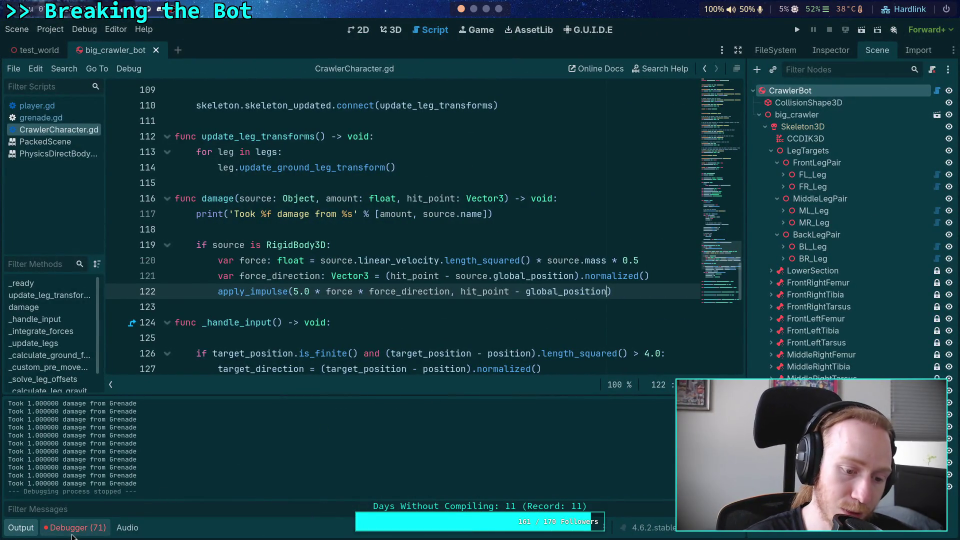
Review the runtime errors, then consult the PhysicsDirectBodyState3D and PackedScene docs.
left_click(124, 325)
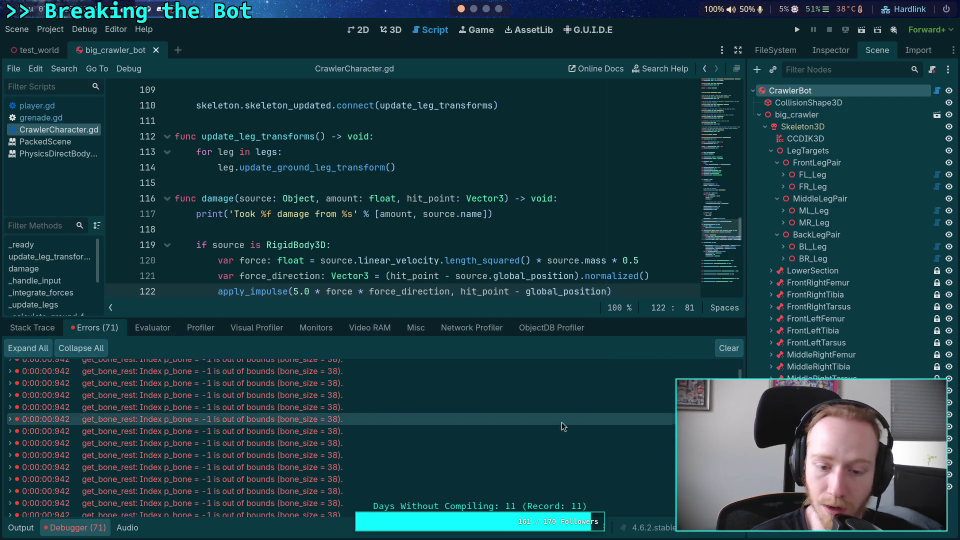
scroll(647, 481, "down", 10)
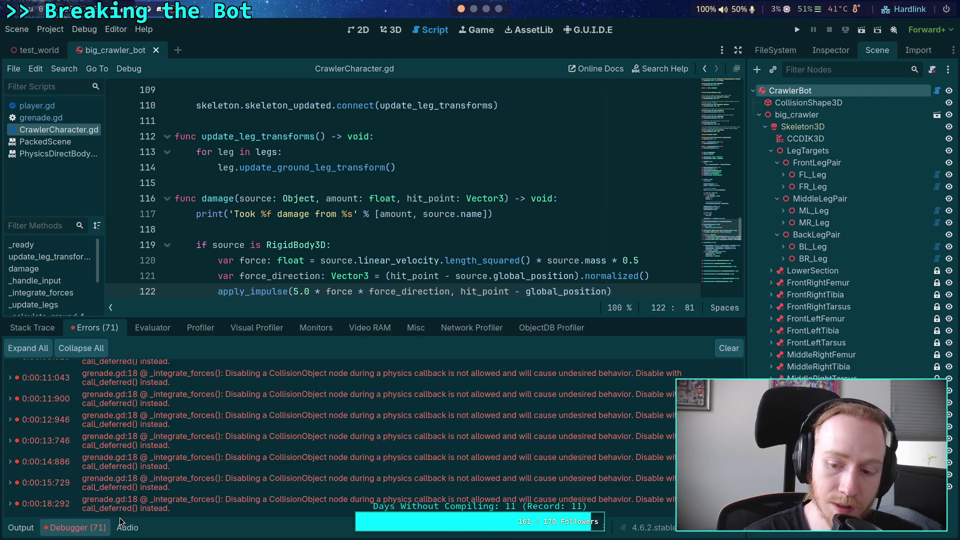
left_click(82, 528)
left_click(55, 153)
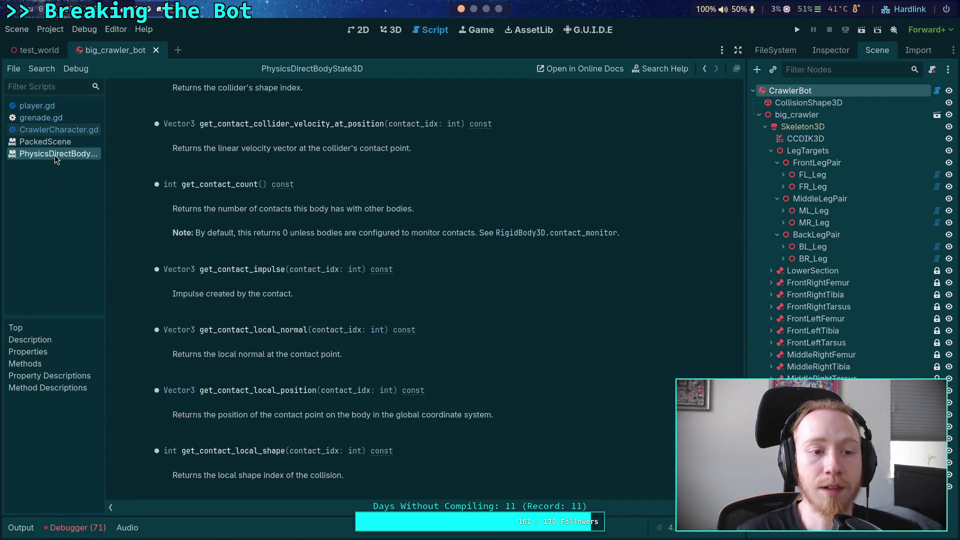
left_click(57, 143)
In grenade.gd, rework line 18, trying set_process suggestions before settling on process_mode.
left_click(61, 119)
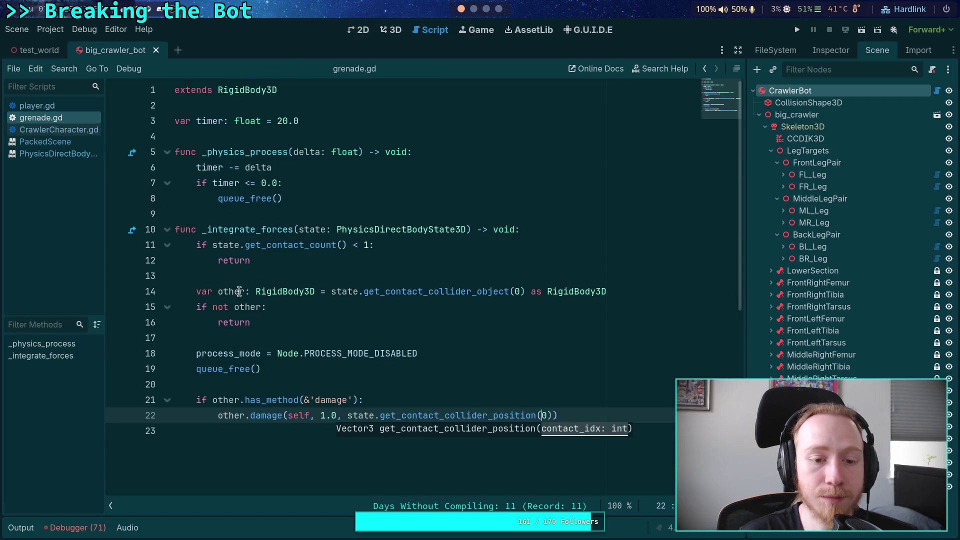
left_click_drag(428, 350, 197, 353)
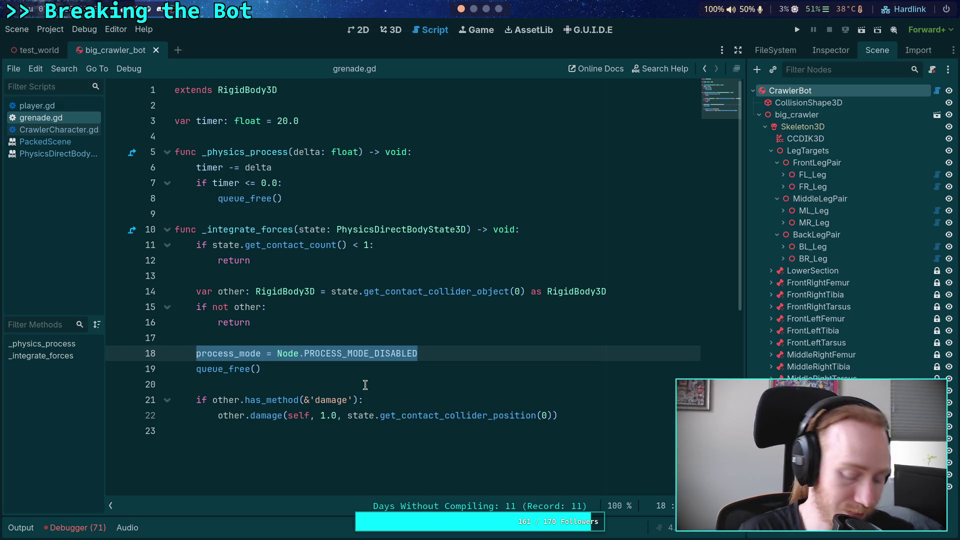
type("set_pr")
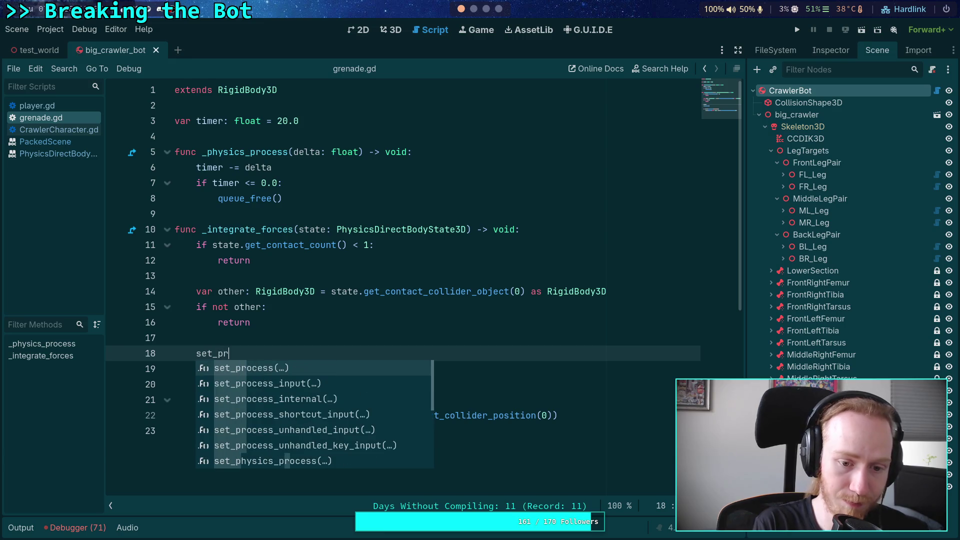
key("Down")
key("Down")
key("Down")
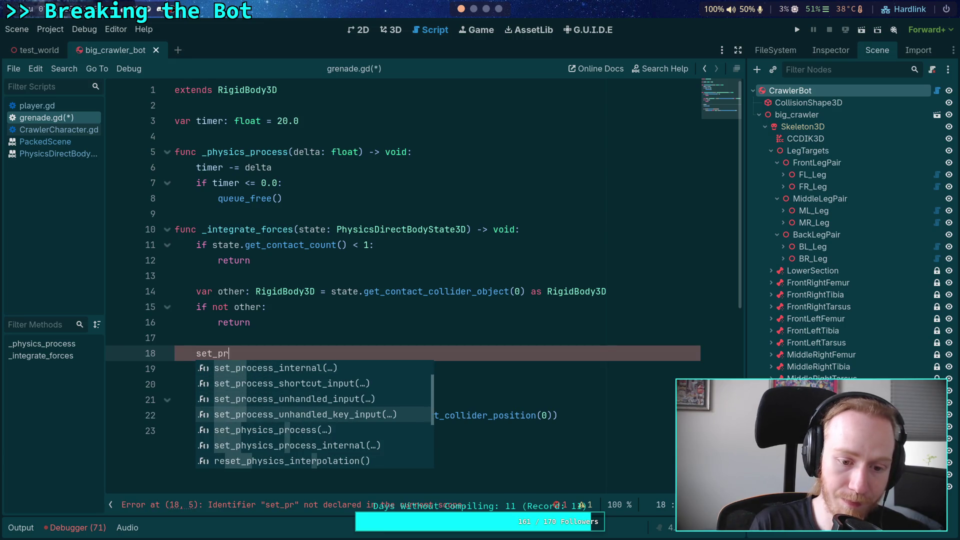
key("Down")
key("Down")
key("Down")
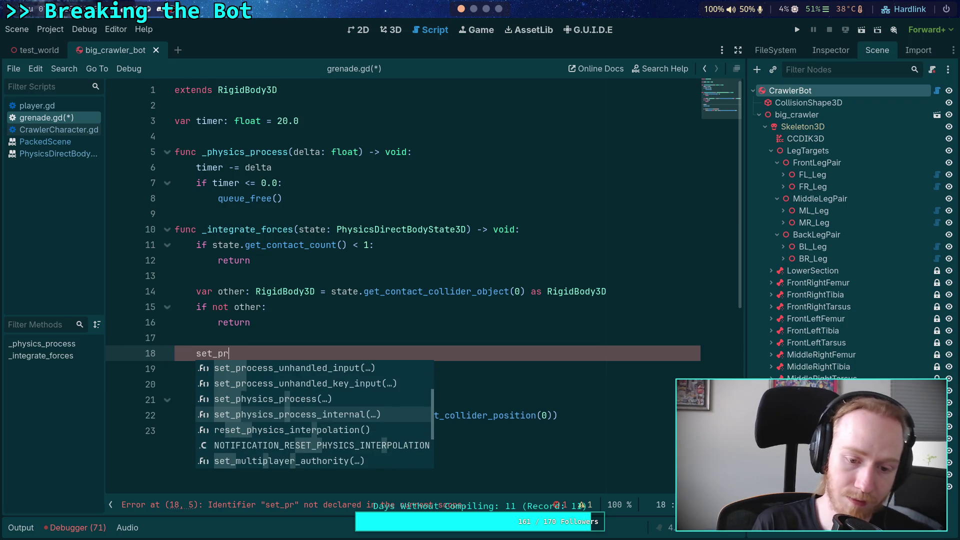
key("BackSpace")
key("BackSpace")
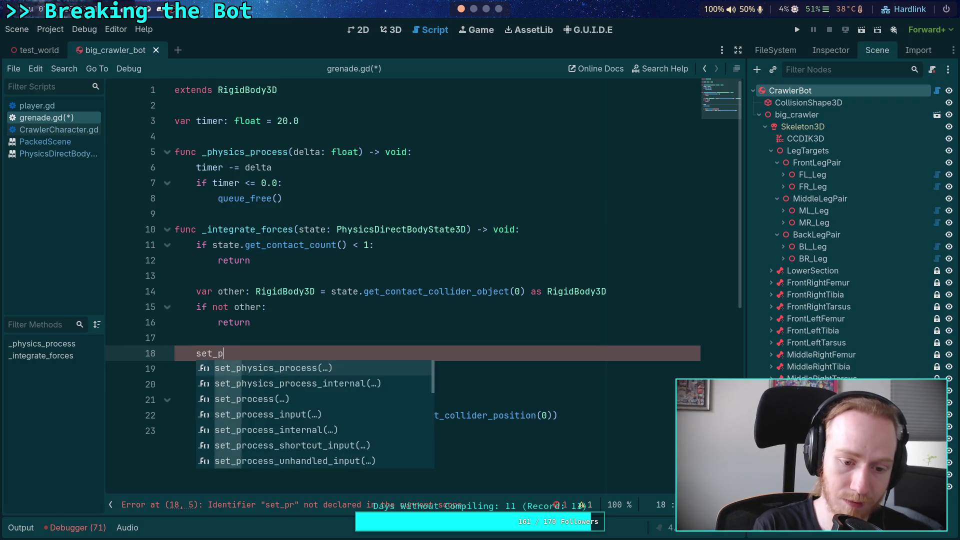
type("m")
key("BackSpace")
type("dis")
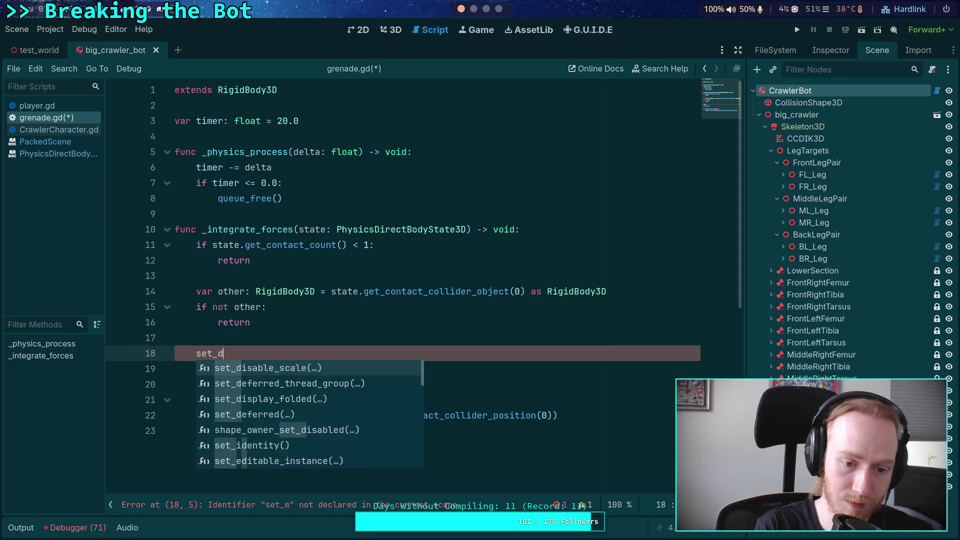
key("BackSpace")
key("BackSpace")
key("BackSpace")
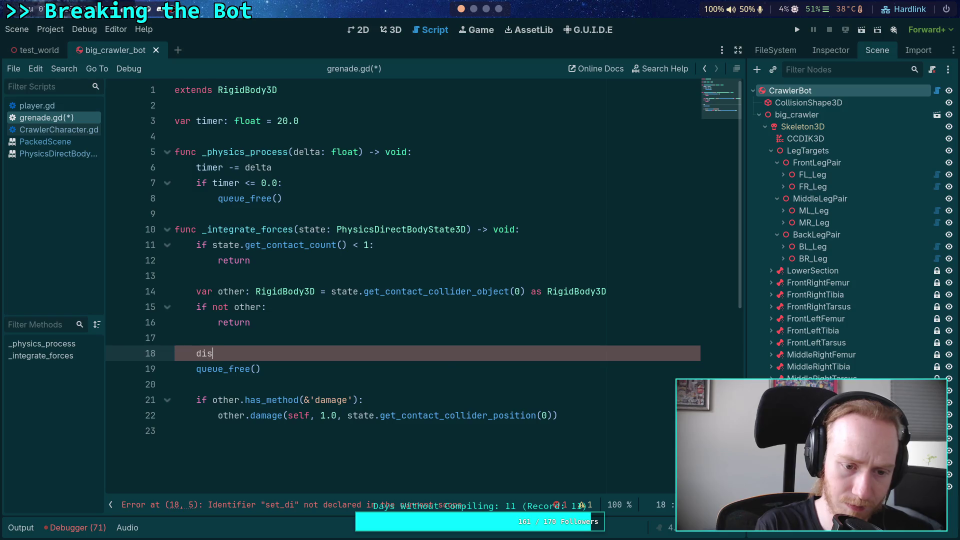
type("abl")
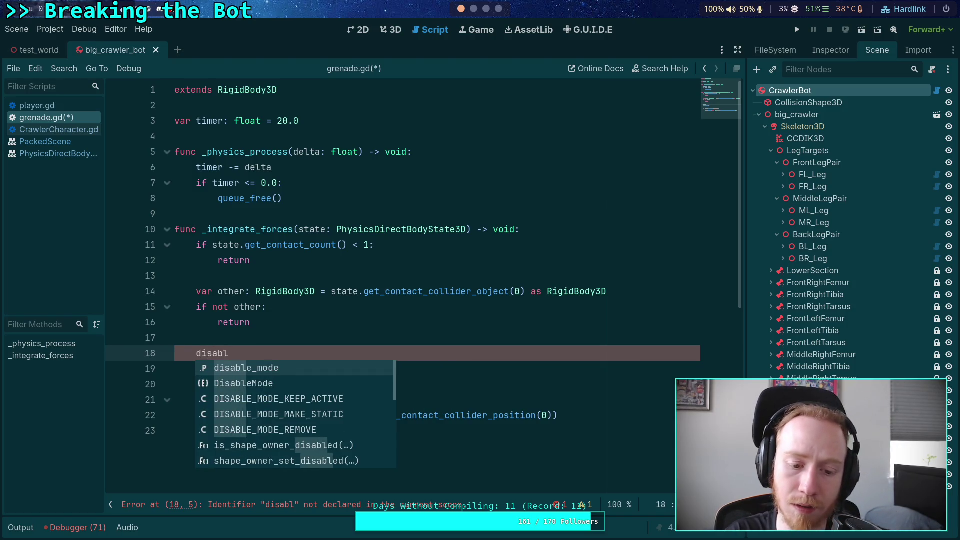
key("BackSpace")
key("BackSpace")
key("BackSpace")
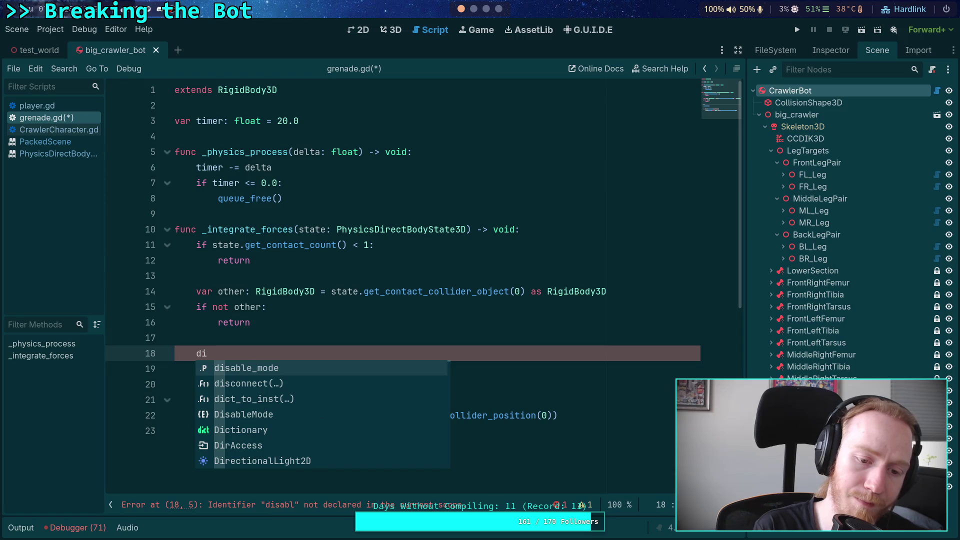
key("BackSpace")
key("BackSpace")
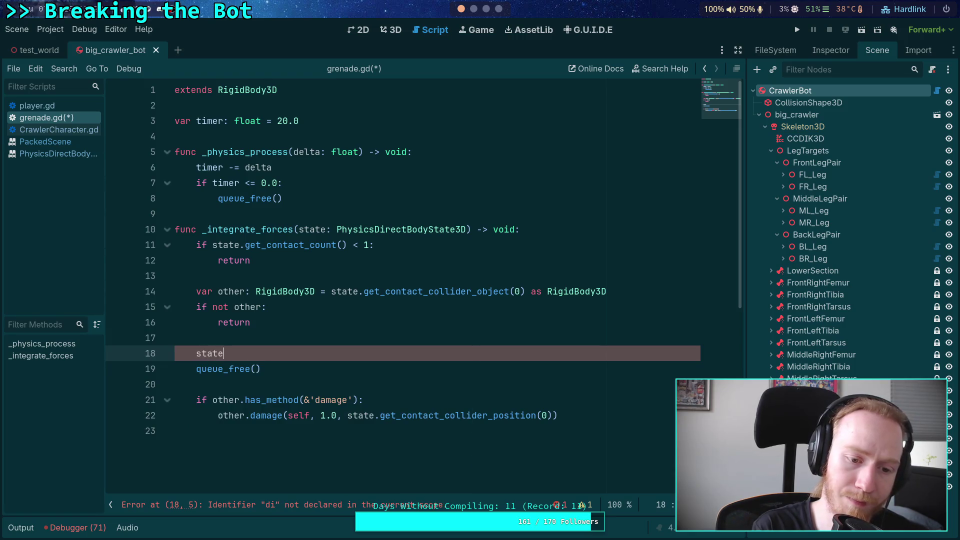
type(".di")
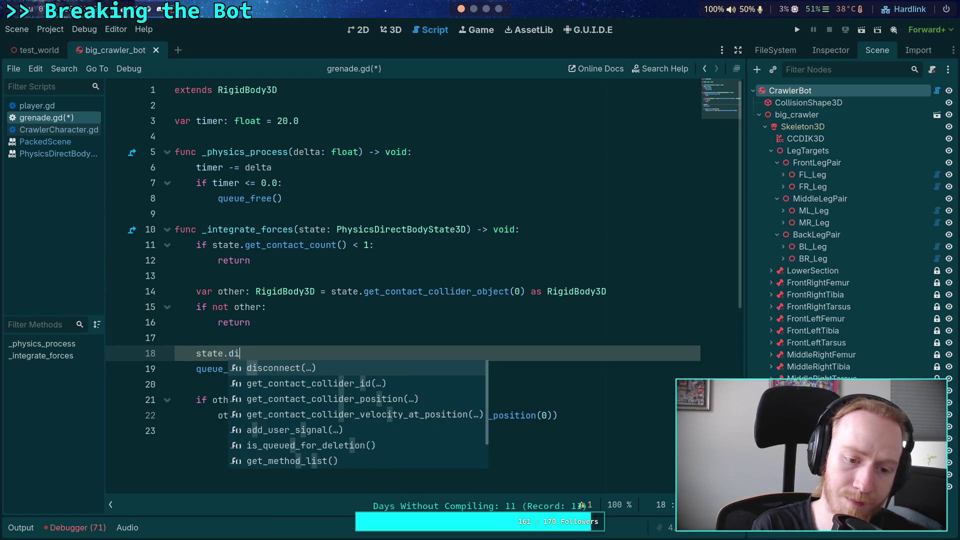
key("BackSpace")
key("BackSpace")
key("BackSpace")
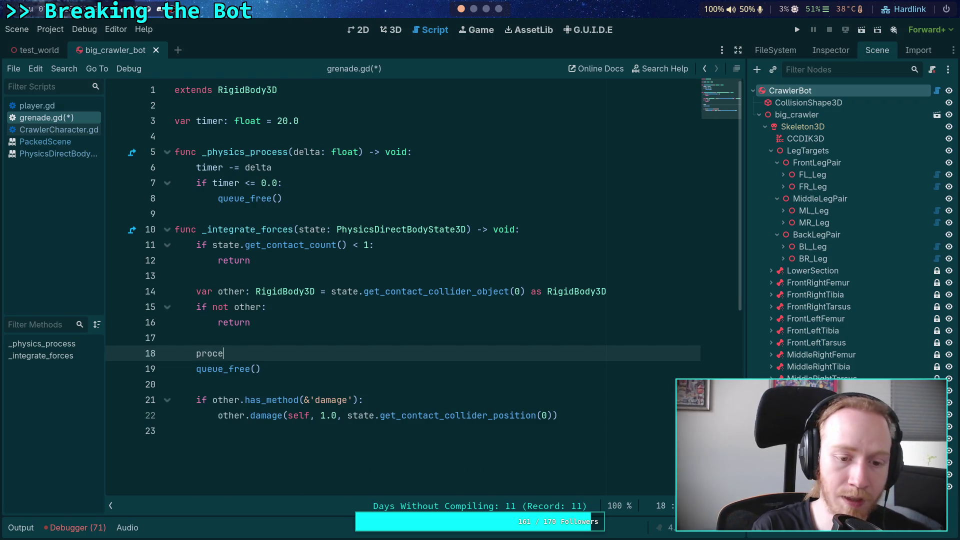
key("Return")
Check the process_mode documentation, then change line 18 to set_process_mode.
right_click(242, 356)
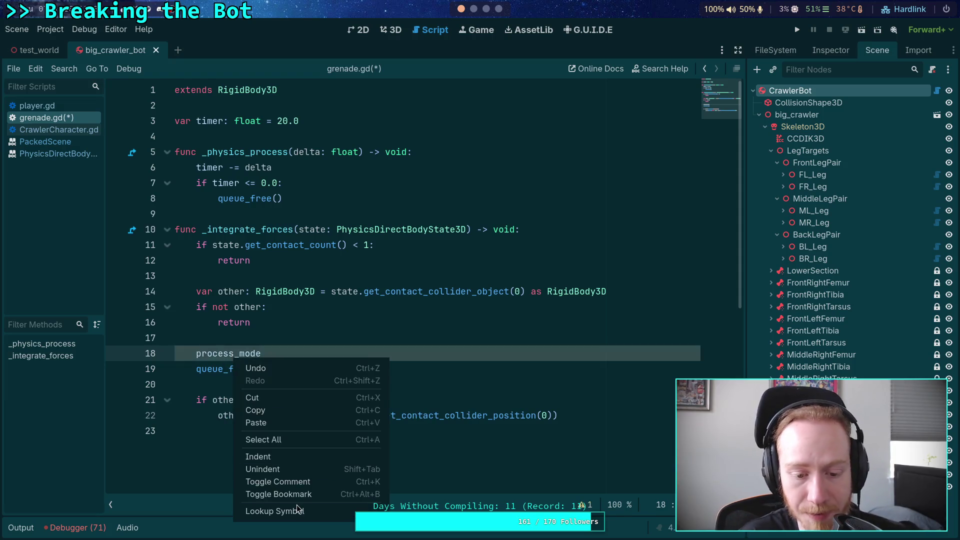
left_click(275, 509)
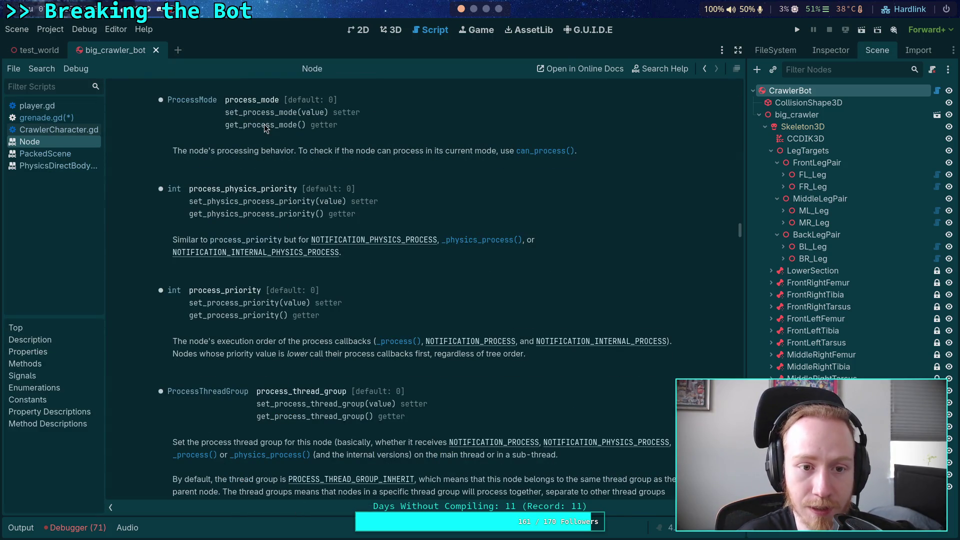
left_click(47, 117)
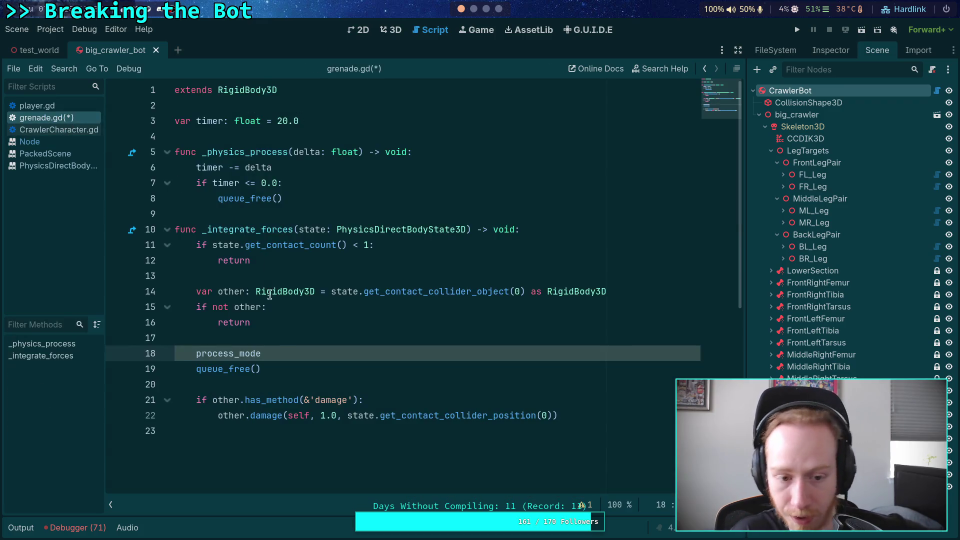
double_click(197, 355)
type("s")
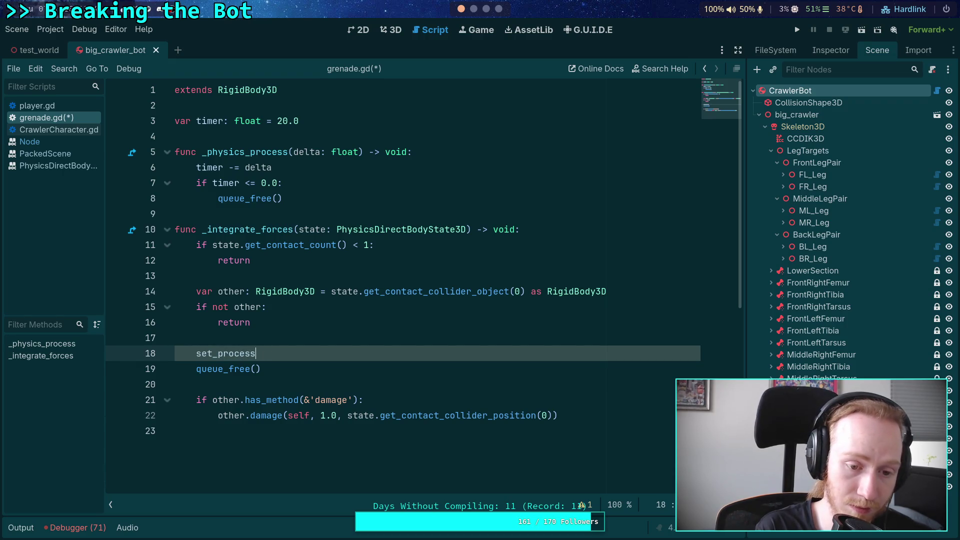
type("_mod")
key("Return")
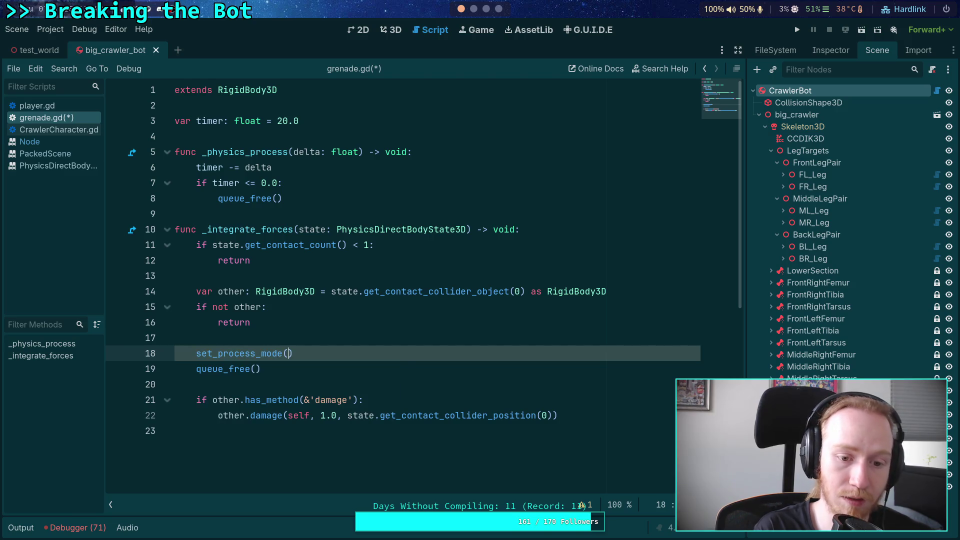
key("BackSpace")
Defer set_process_mode with Node.PROCESS_MODE_DISABLED via call_deferred, save grenade.gd, and run the game.
type(".c")
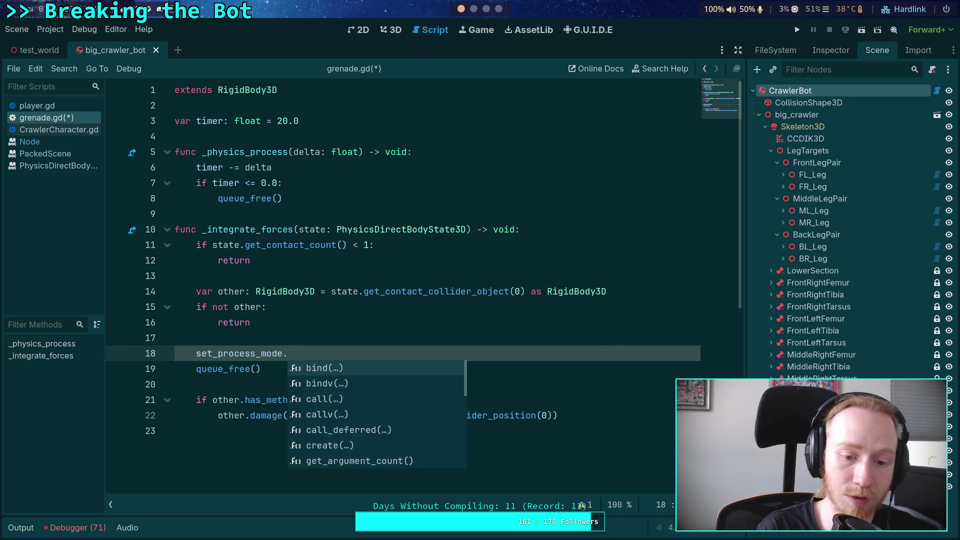
key("Down")
key("Down")
key("Return")
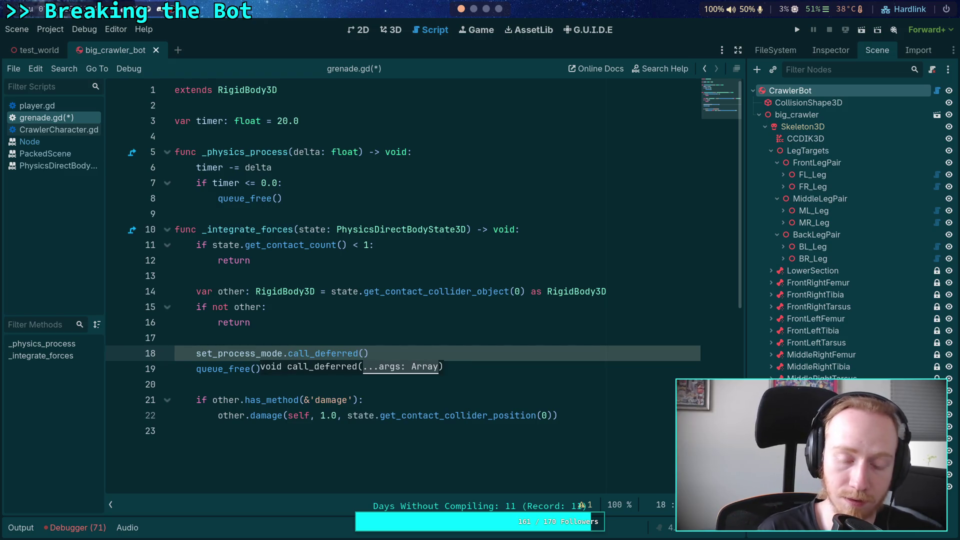
key("BackSpace")
key("BackSpace")
key("BackSpace")
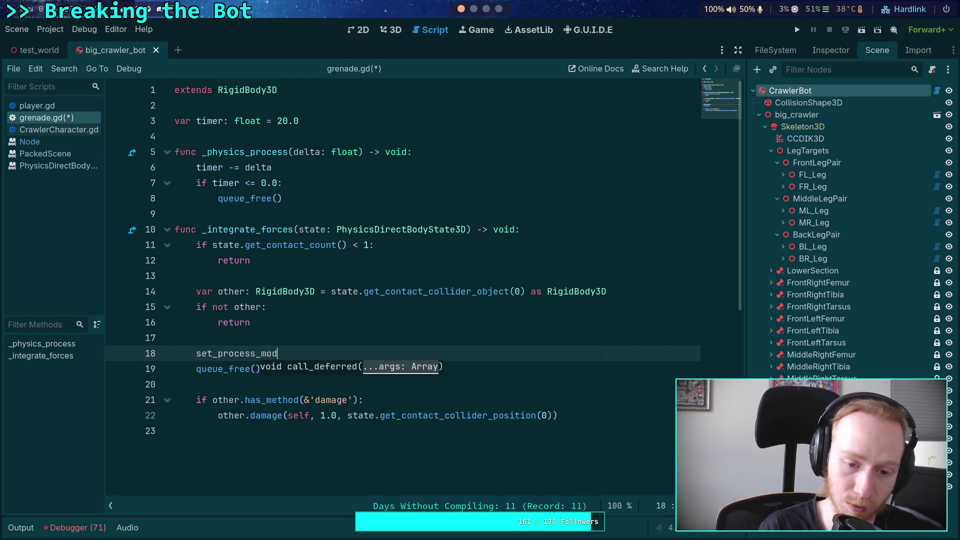
type("e")
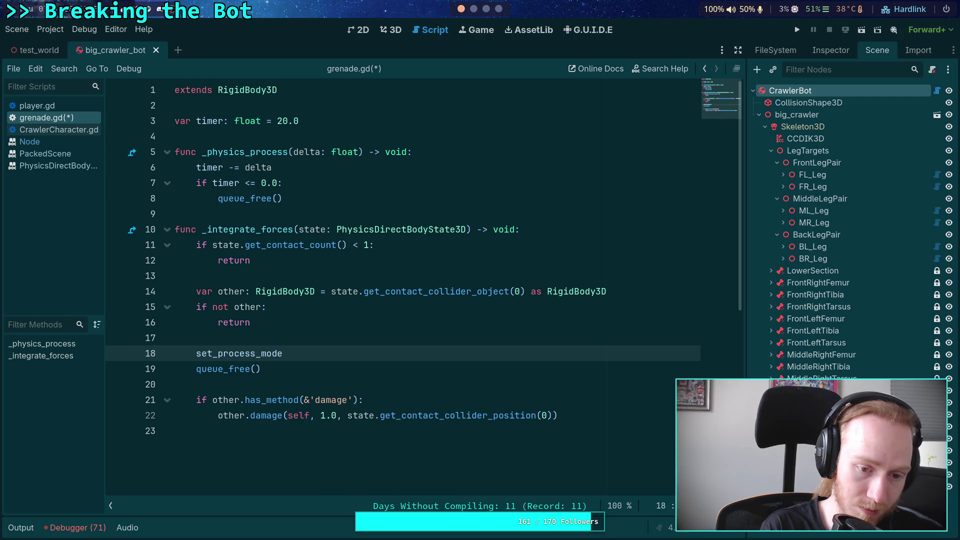
type("(")
key("Down")
key("Return")
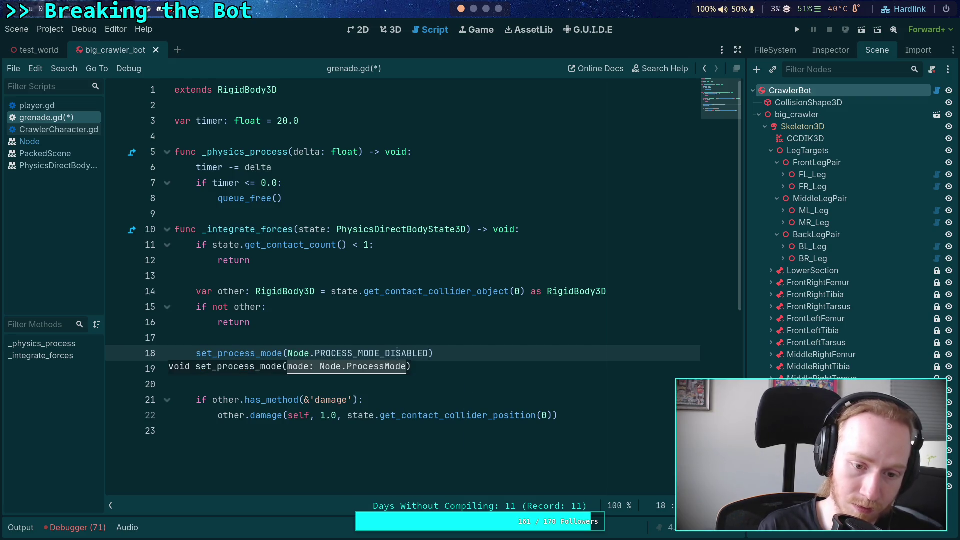
key("Left")
key("Left")
type(".c")
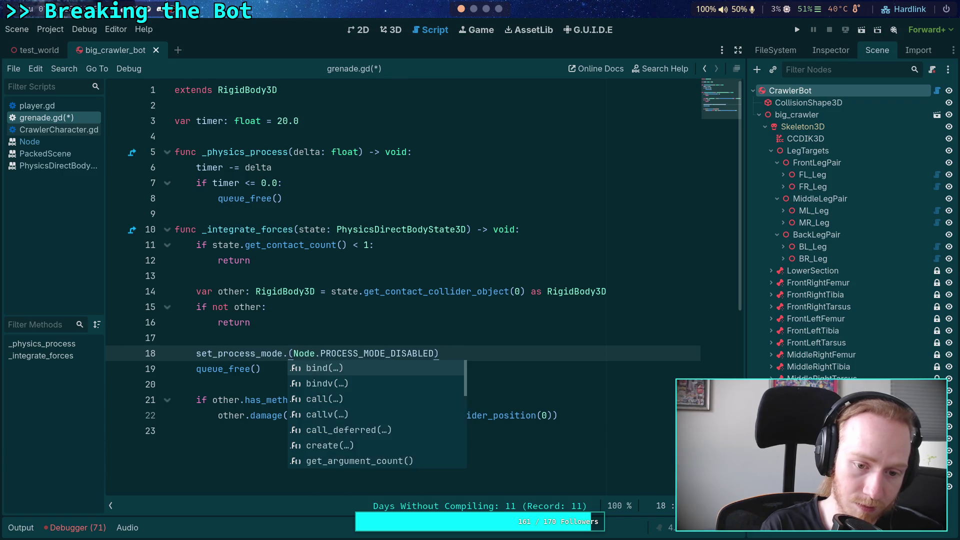
key("Down")
key("Down")
key("Return")
key("ctrl+s")
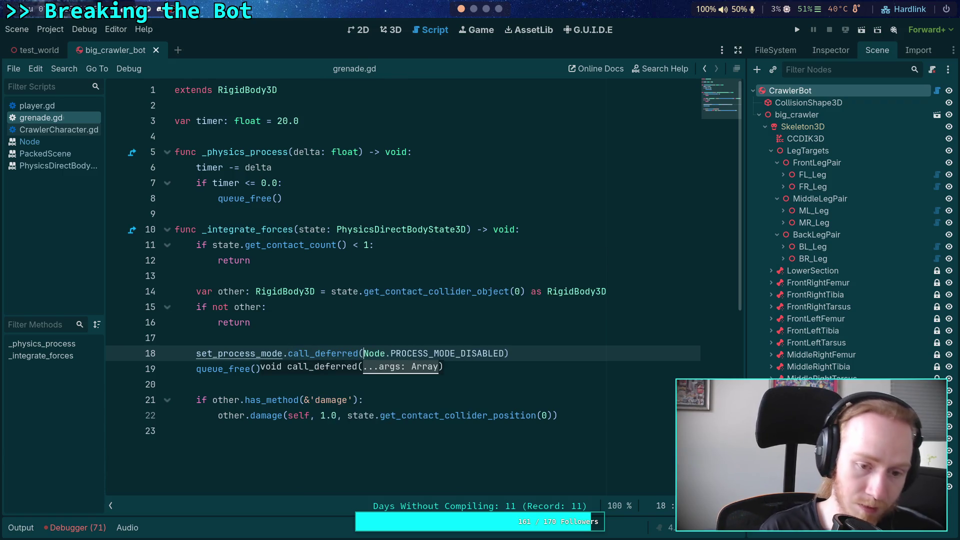
left_click(260, 338)
key("F5")
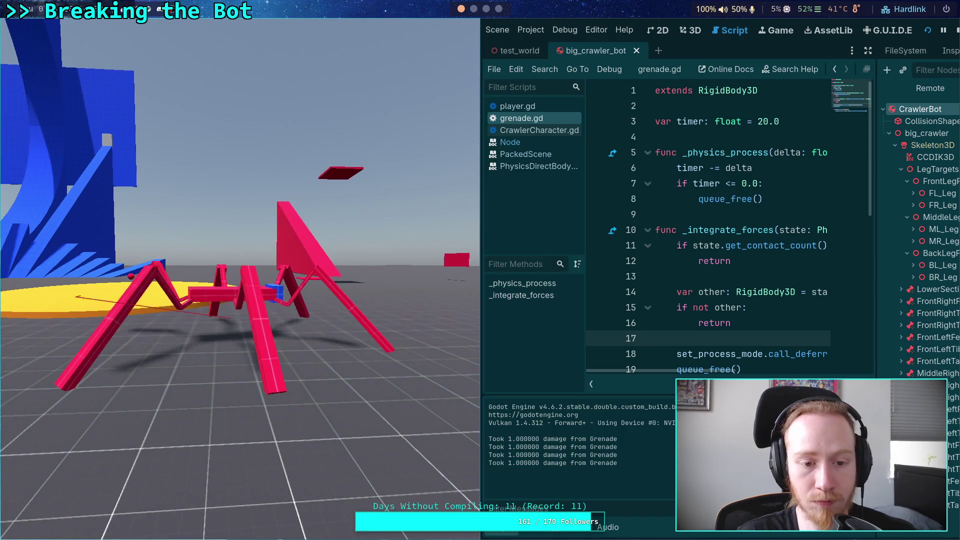
Stop the game, open the test_world 3D scene, and turn off Use Local Space.
left_click(957, 31)
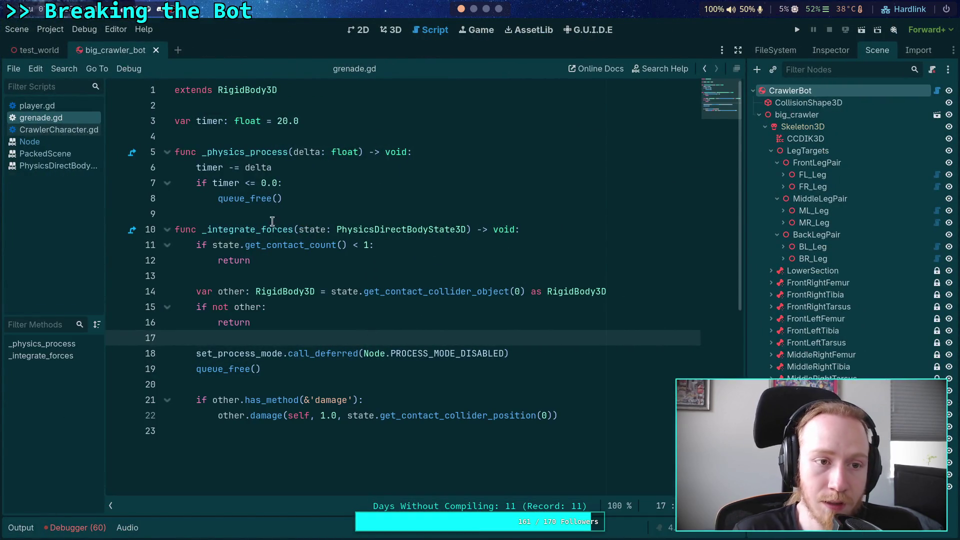
left_click(493, 9)
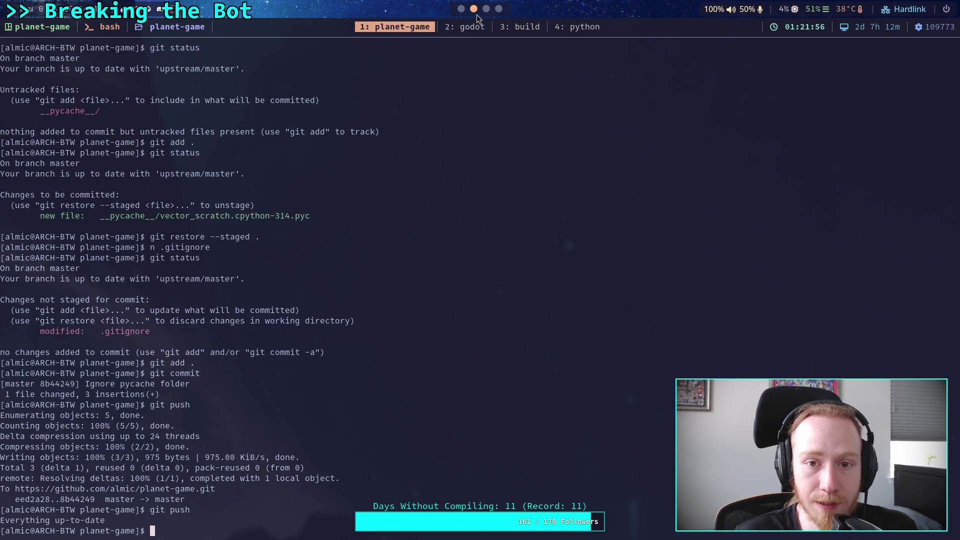
left_click(461, 9)
left_click(390, 30)
left_click(39, 50)
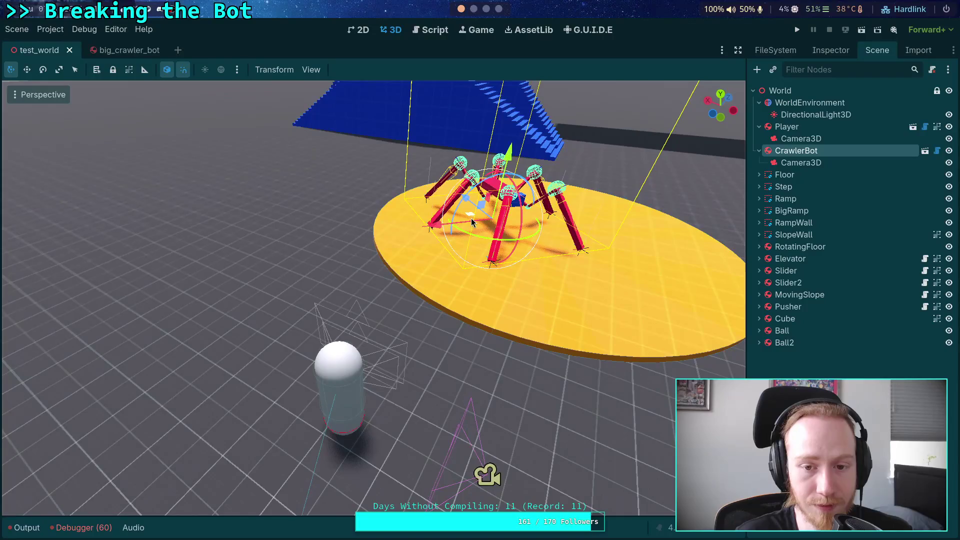
left_click(167, 70)
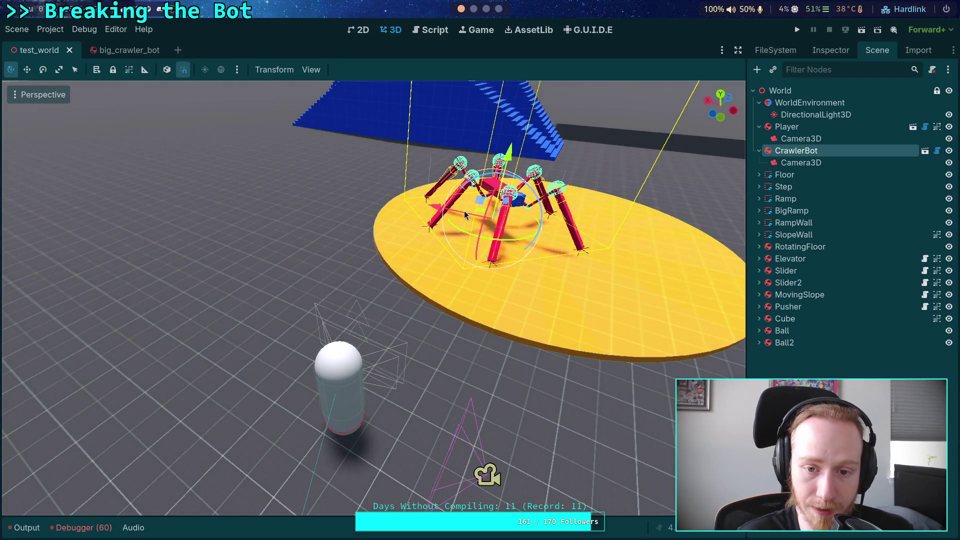
Move CrawlerBot off the yellow platform and the Player capsule near it, then test-run the scene.
left_click_drag(446, 208, 271, 163)
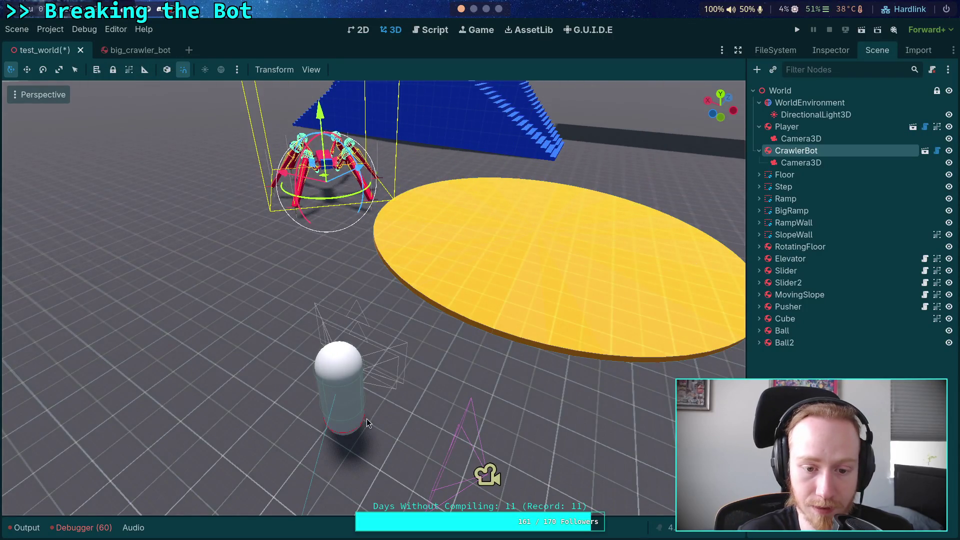
left_click(346, 416)
left_click_drag(327, 415, 113, 311)
left_click(796, 30)
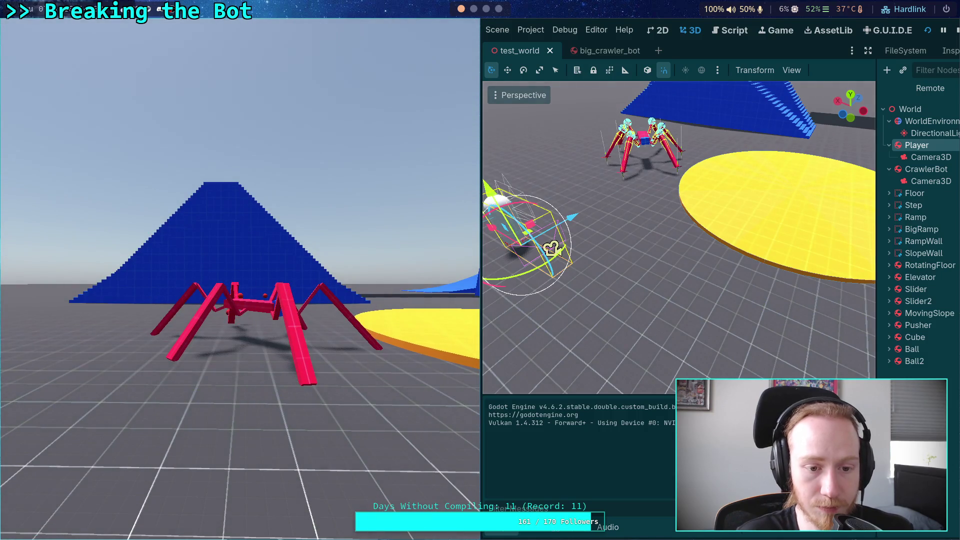
left_click(957, 30)
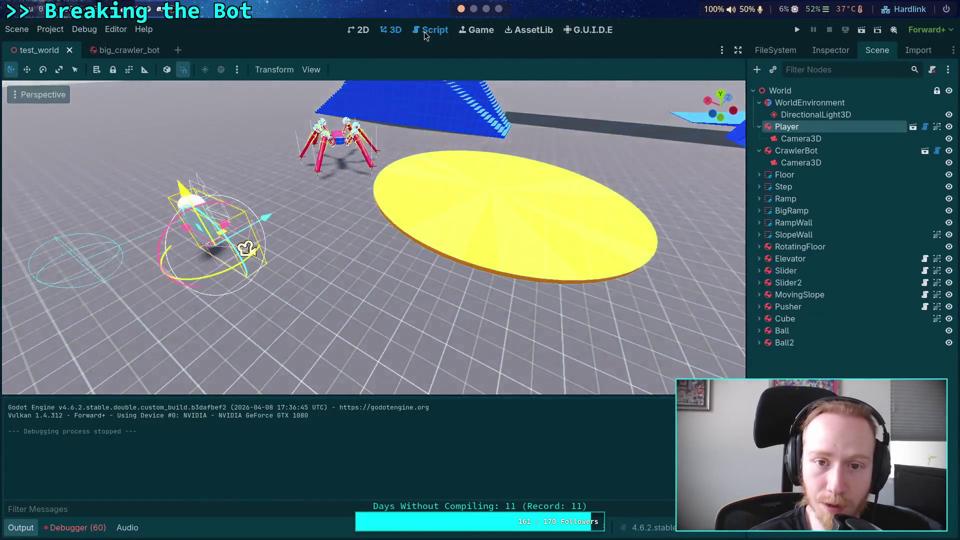
left_click(424, 32)
In player.gd line 279, launch grenades along -camera.global_basis.z, dropping the offset and normalized terms.
left_click(20, 527)
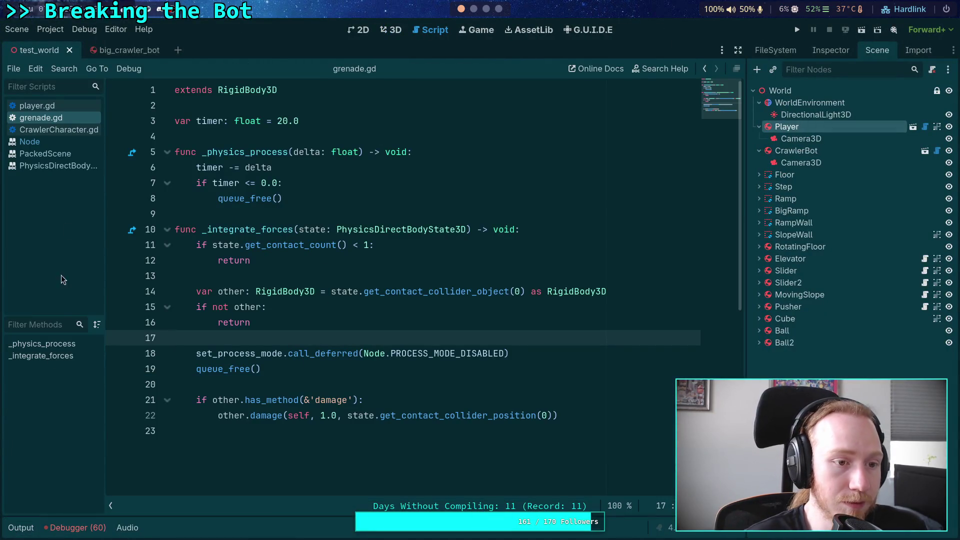
left_click(37, 107)
left_click_drag(365, 291, 401, 291)
key("BackSpace")
mouse_move(481, 294)
left_mouse_down()
mouse_move(364, 292)
mouse_move(398, 297)
left_mouse_up()
key("BackSpace")
left_click(369, 292)
key("BackSpace")
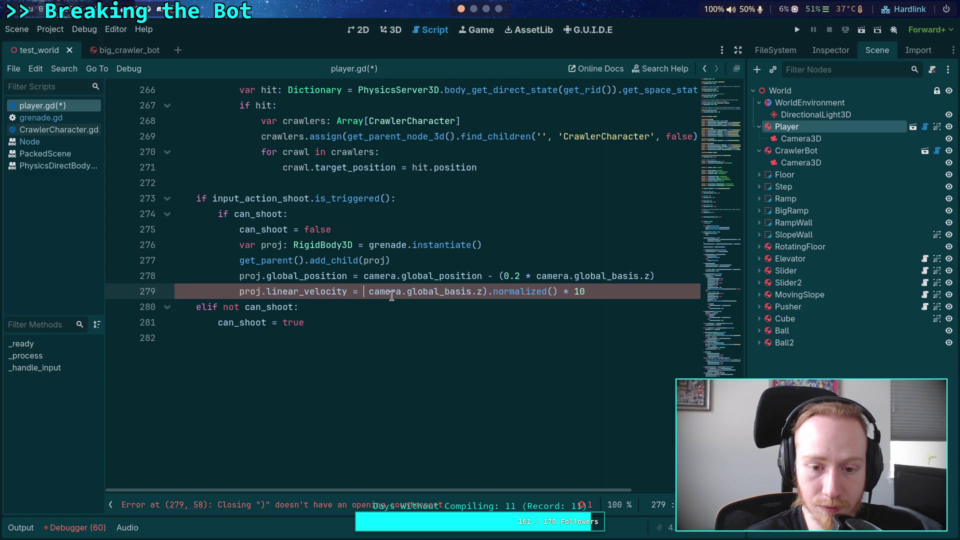
type("-")
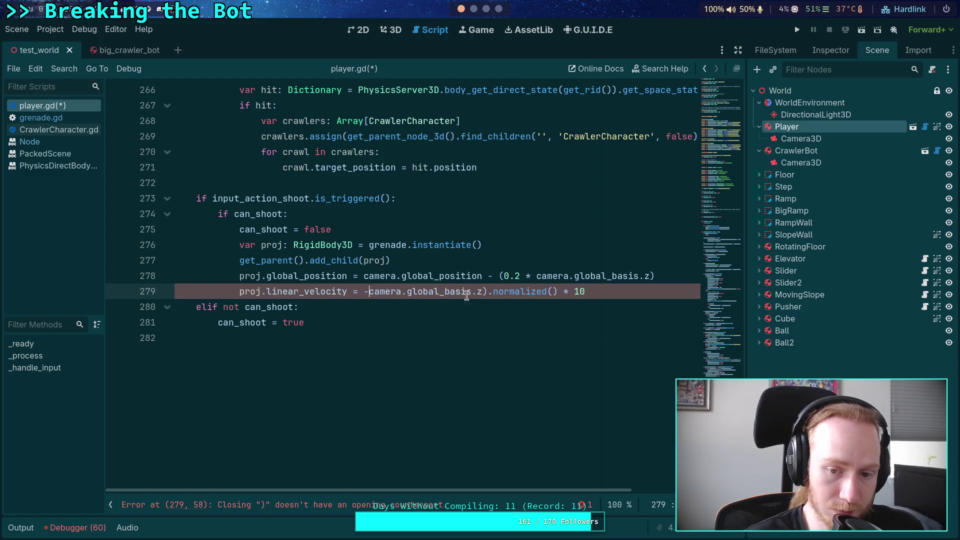
left_click_drag(482, 292, 558, 292)
key("BackSpace")
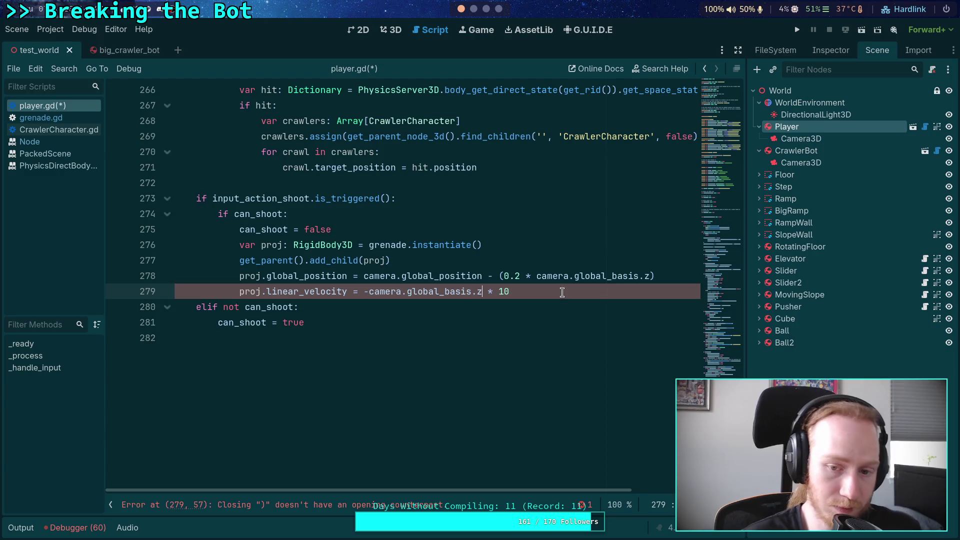
key("ctrl+s")
Raise the grenade launch speed to 20, then run the game and stop it.
left_click(516, 289)
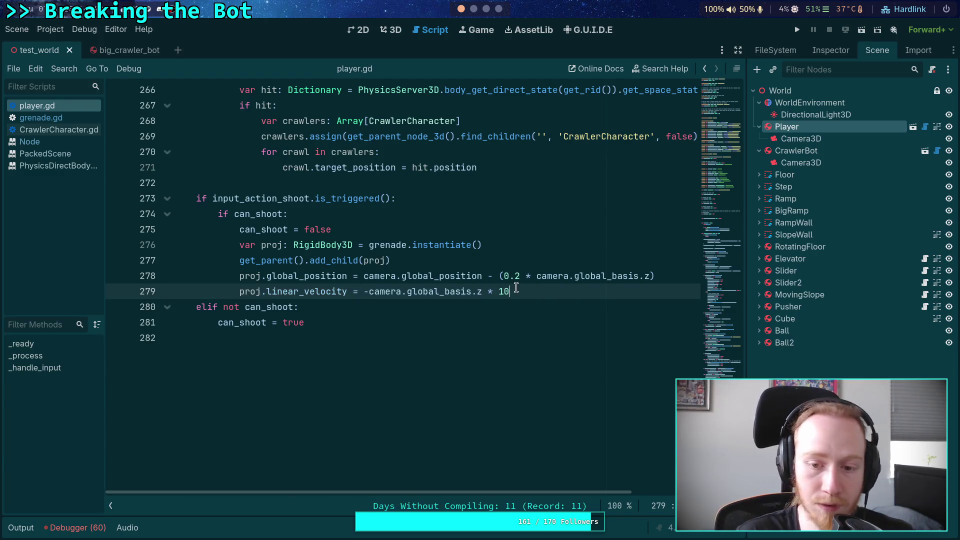
type("5")
key("ctrl+s")
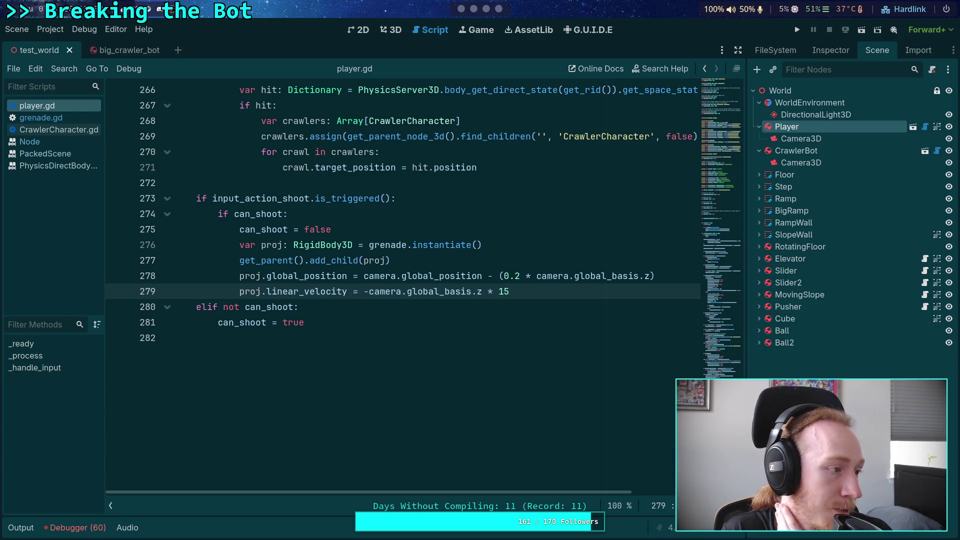
double_click(500, 291)
type("20")
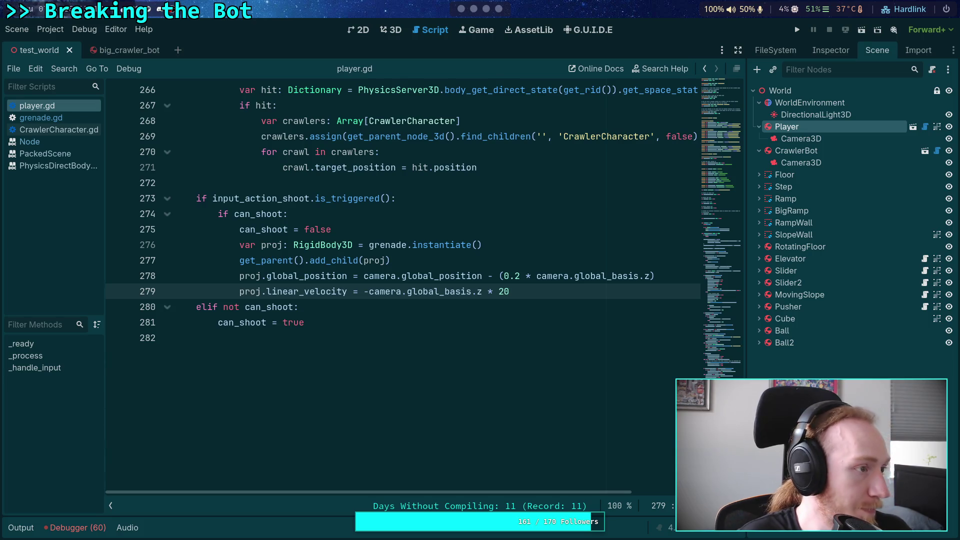
left_click(547, 195)
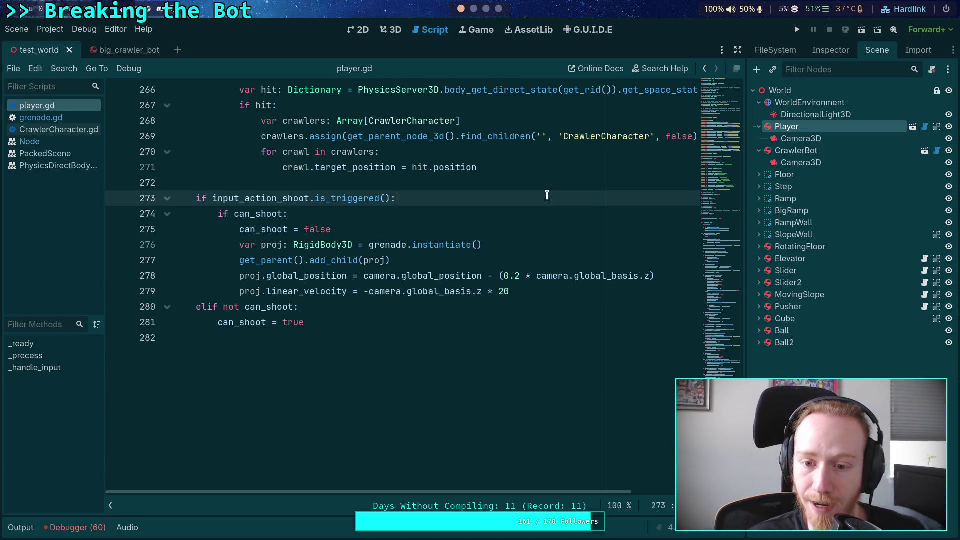
left_click(797, 29)
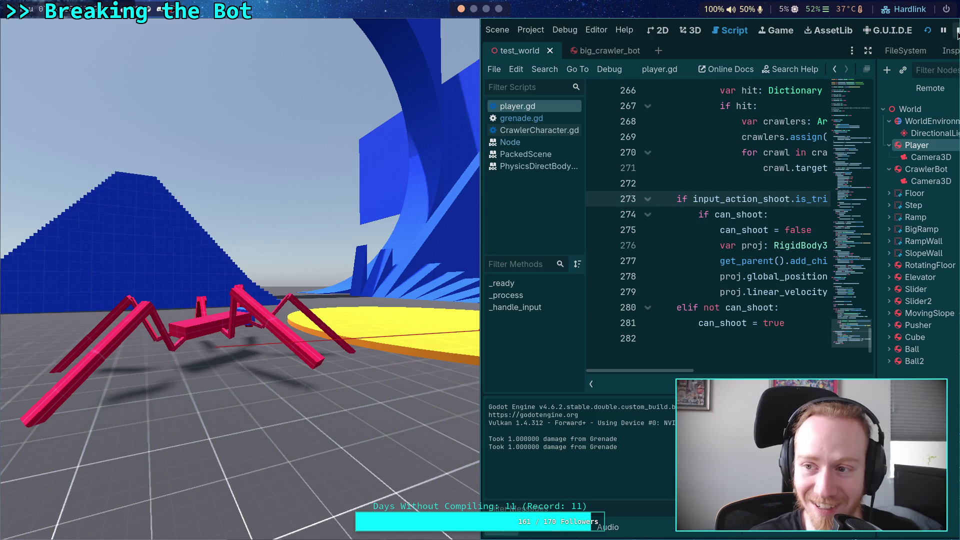
key("F8")
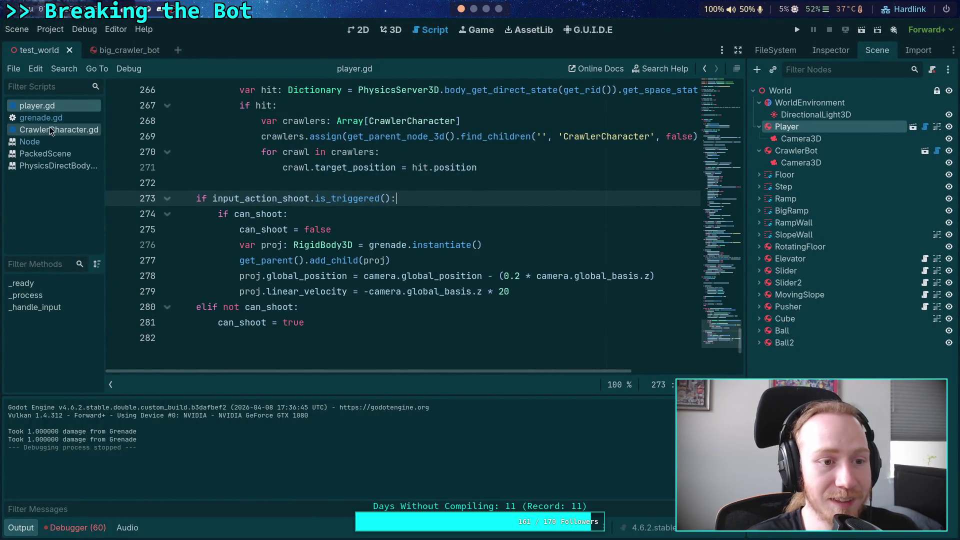
Delete the '5.0 * ' multiplier from apply_impulse on line 122 of CrawlerCharacter.gd, then play-test the game.
left_click(46, 130)
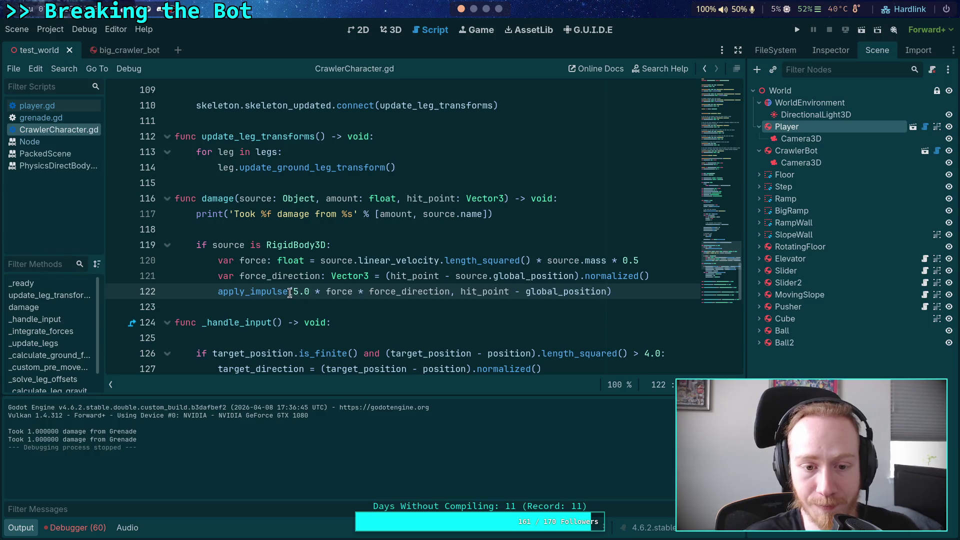
key("BackSpace")
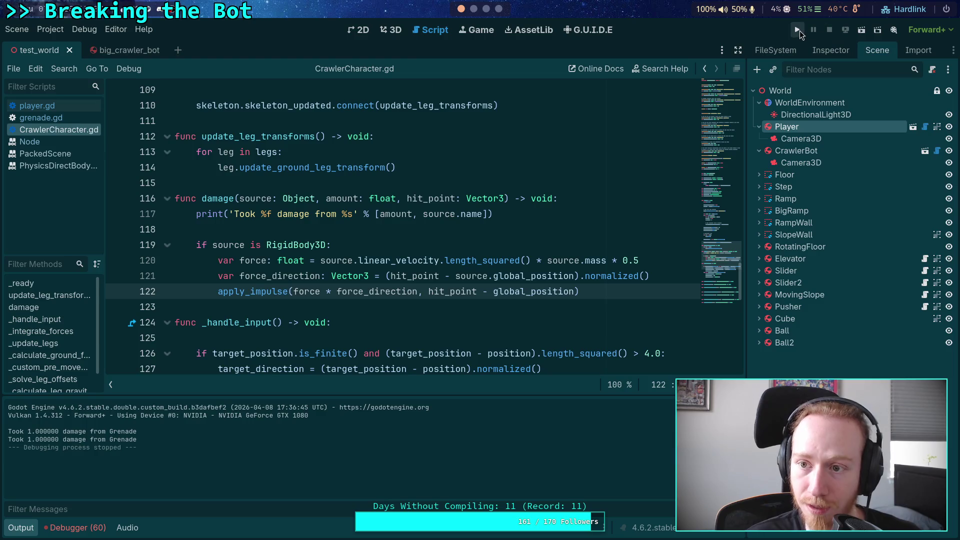
left_click(796, 29)
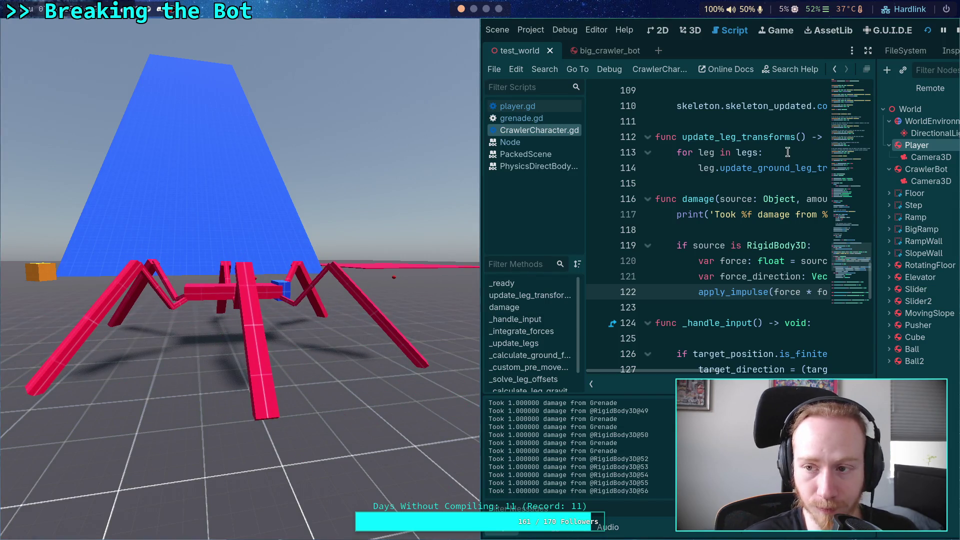
left_click(957, 34)
Set the CrawlerBot root node's angular damp to 0.1 and save the big_crawler_bot scene.
left_click(115, 50)
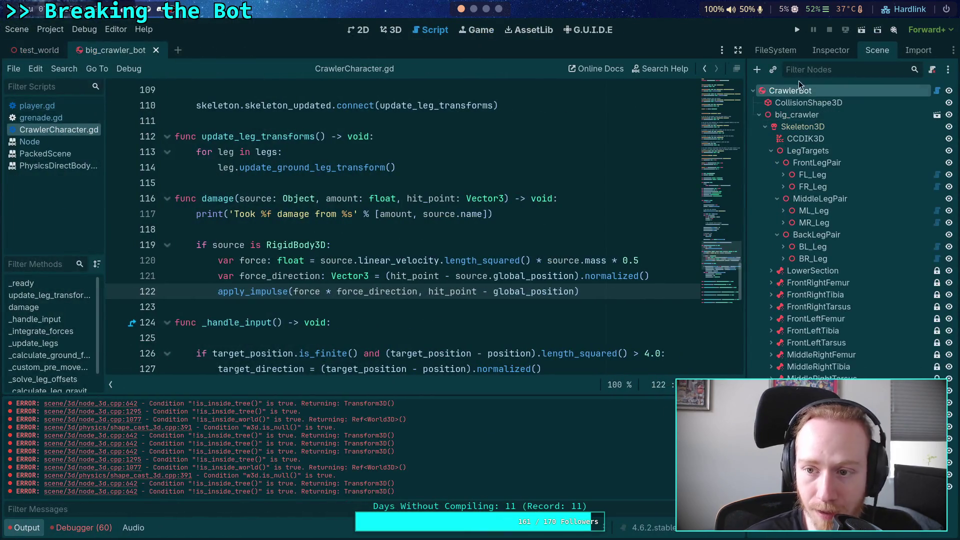
left_click(789, 91)
left_click(830, 50)
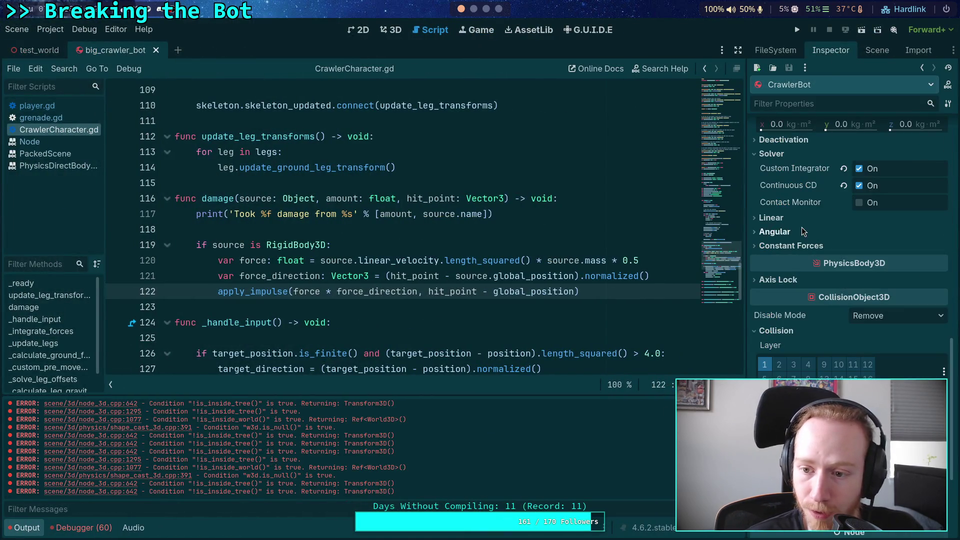
left_click(774, 232)
left_click(909, 303)
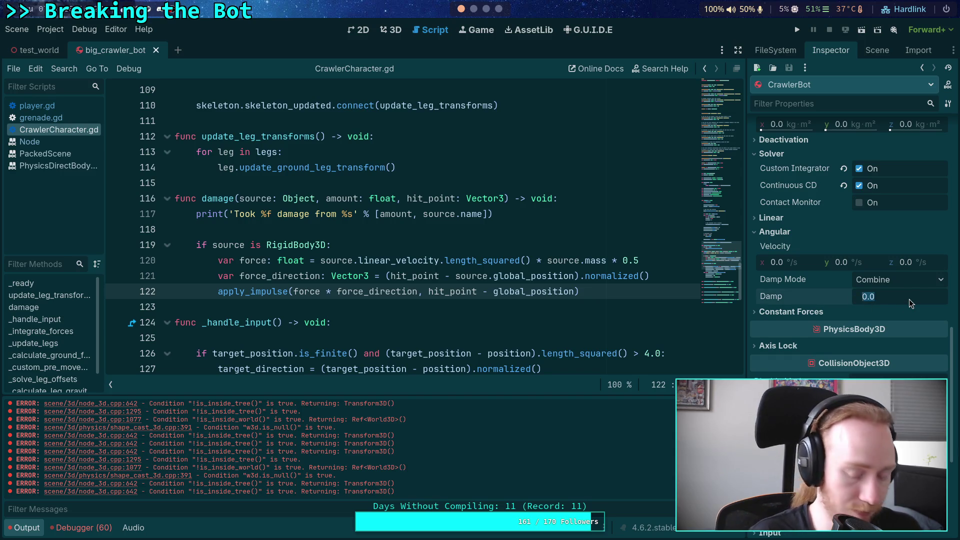
type("0.1")
key("Return")
key("ctrl+s")
Run the game and walk the player in under the crawler bot and back out.
left_click(796, 30)
key("w")
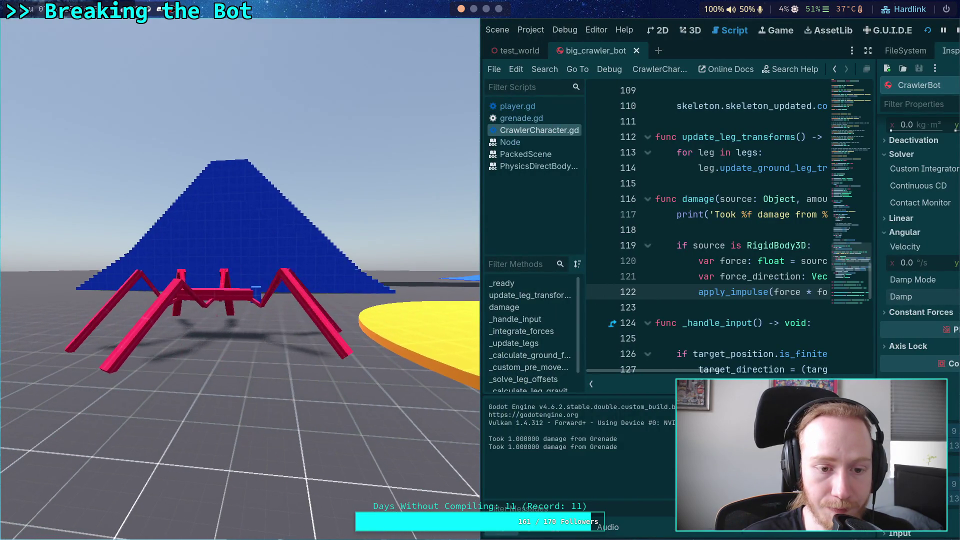
key("w")
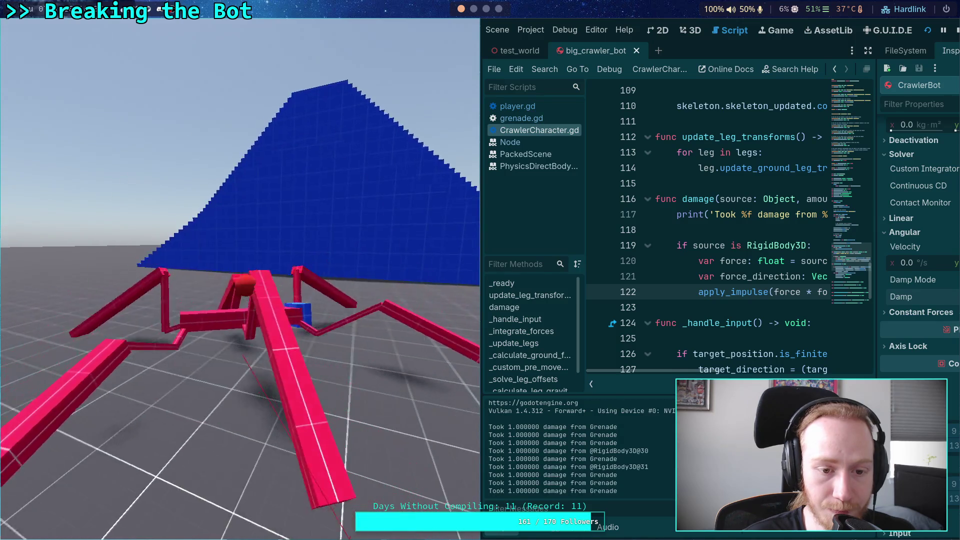
key("s")
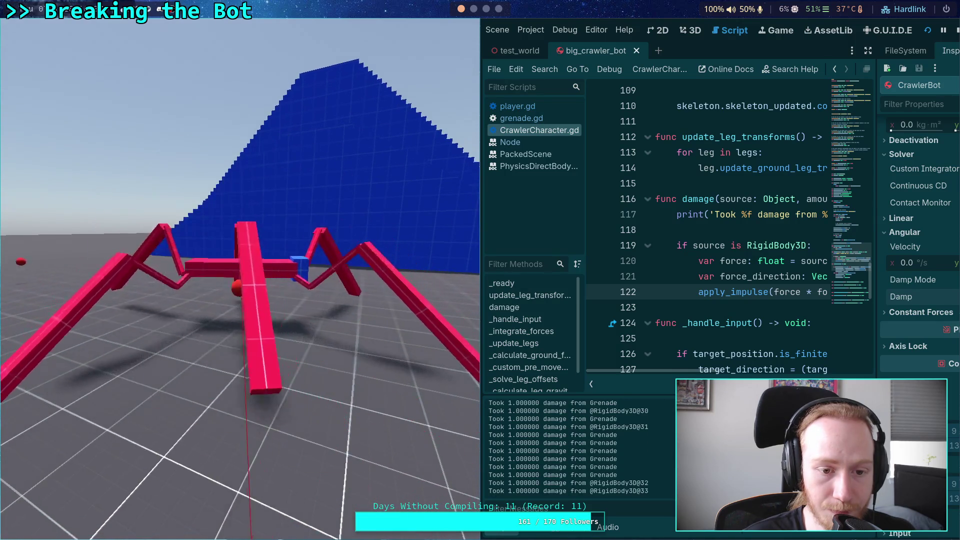
key("w")
key("s")
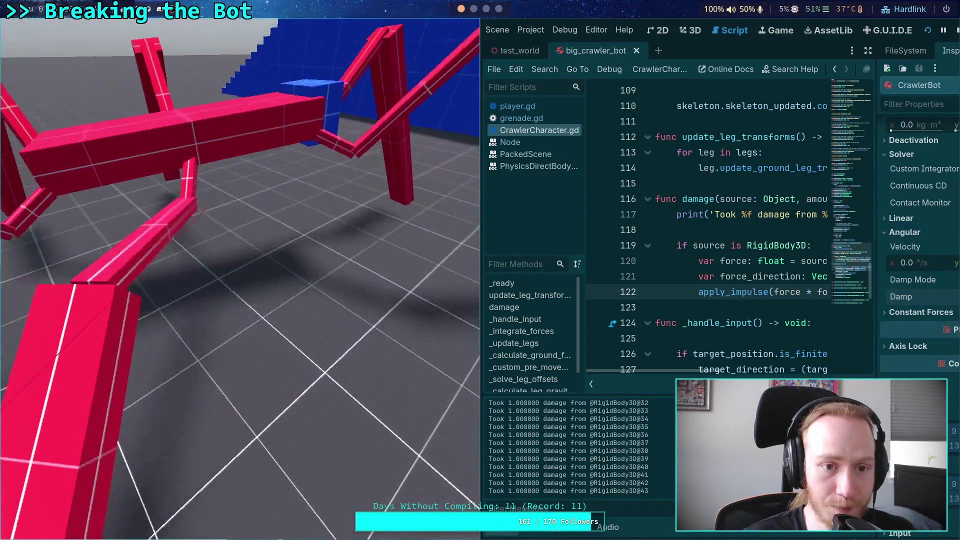
key("s")
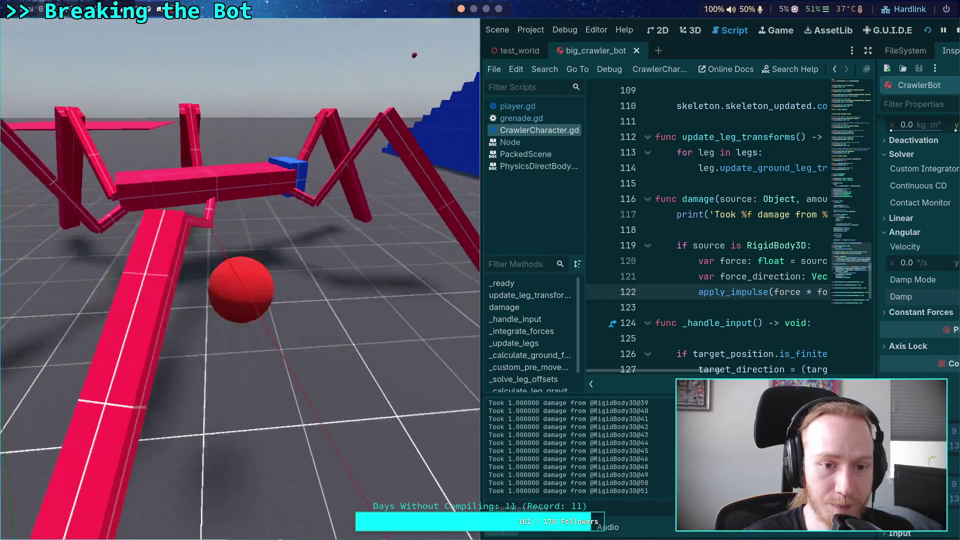
Circle the crawler bot throwing grenades at it, then stop the game.
key("w")
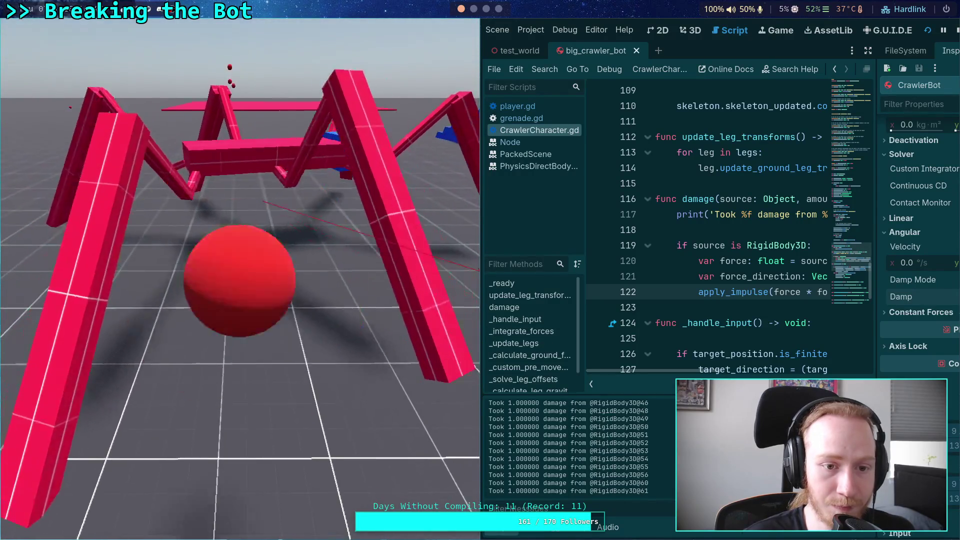
key("w")
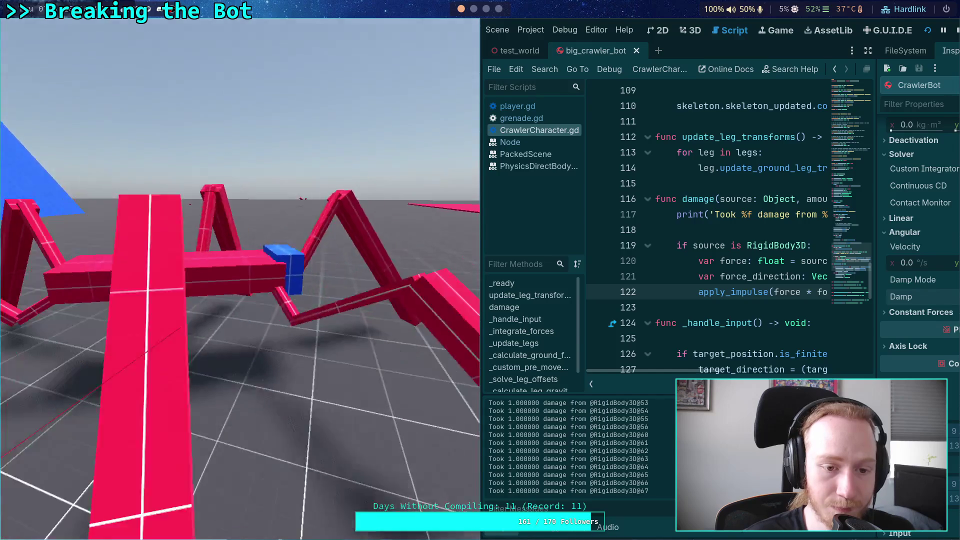
key("s")
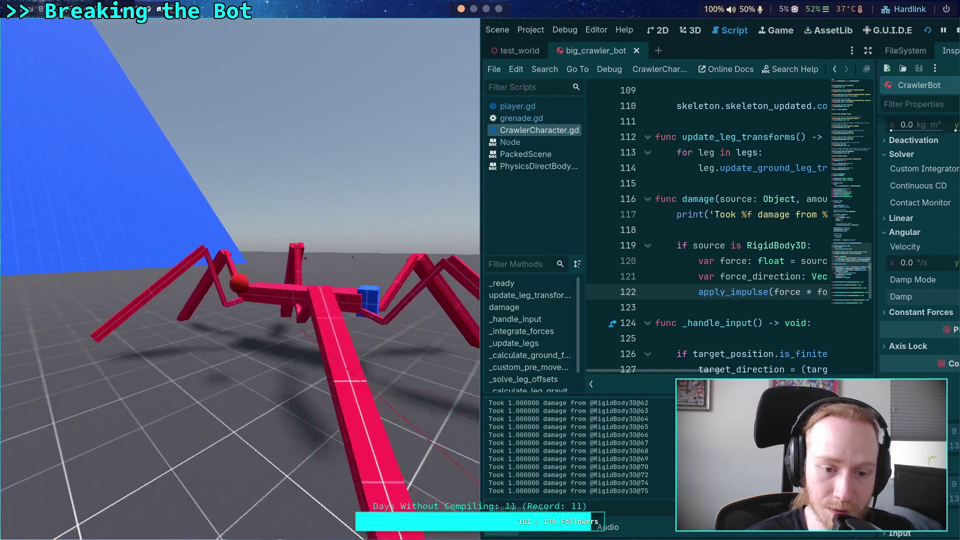
key("d")
key("a")
key("w")
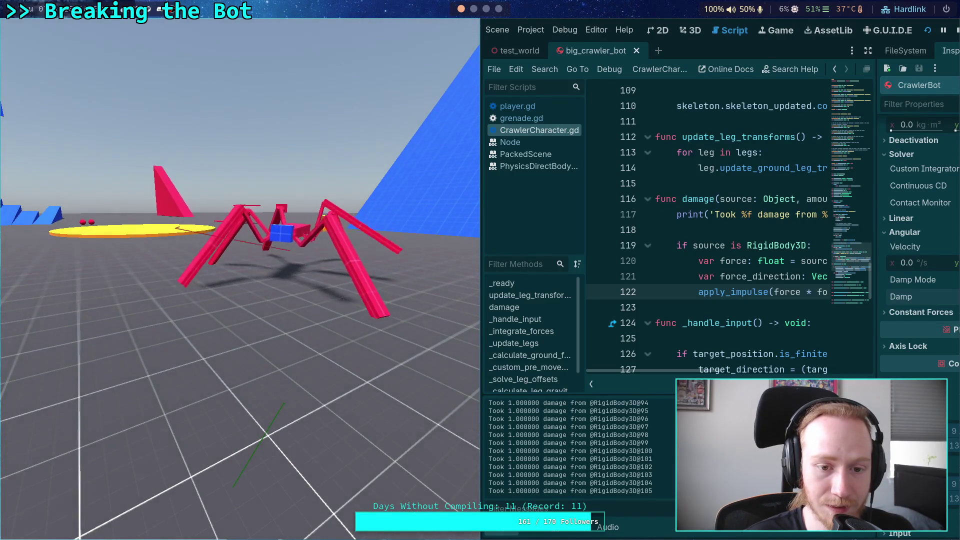
key("w")
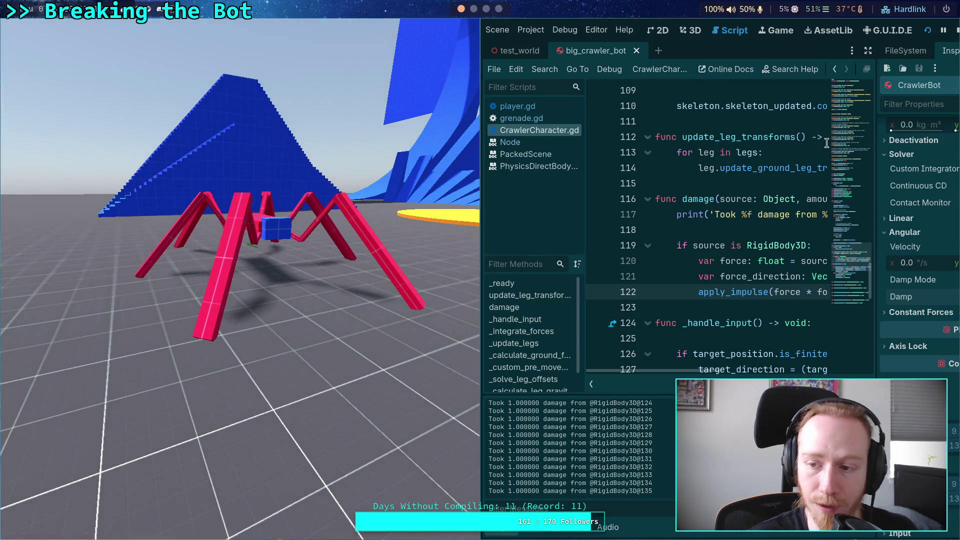
left_click(955, 30)
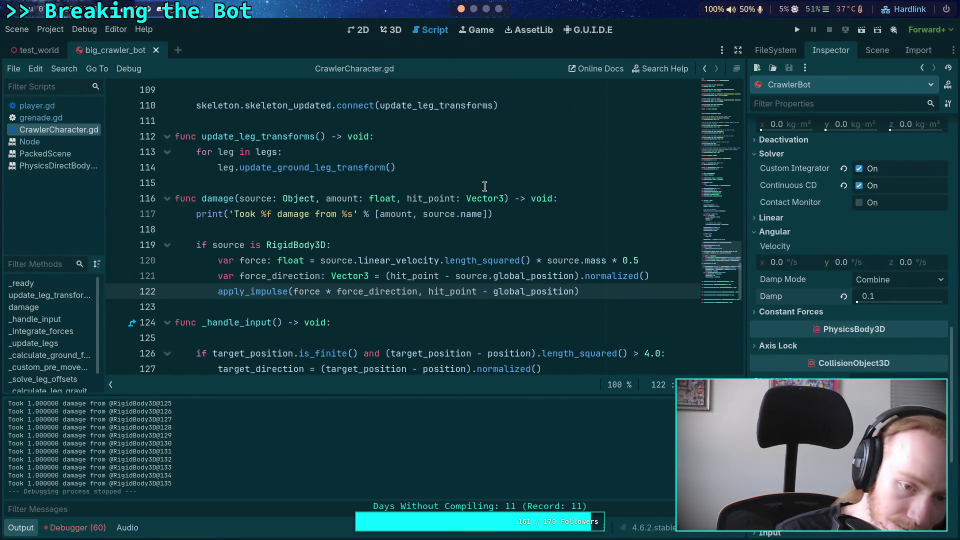
Scroll through the damage entries in the Output log, then collapse the log panel.
scroll(215, 458, "up", 8)
scroll(190, 461, "up", 10)
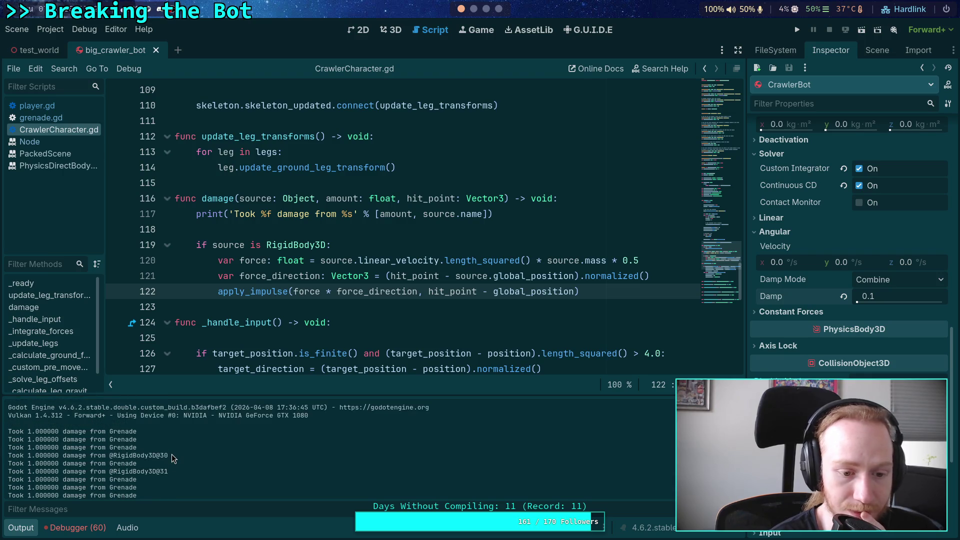
scroll(172, 459, "down", 4)
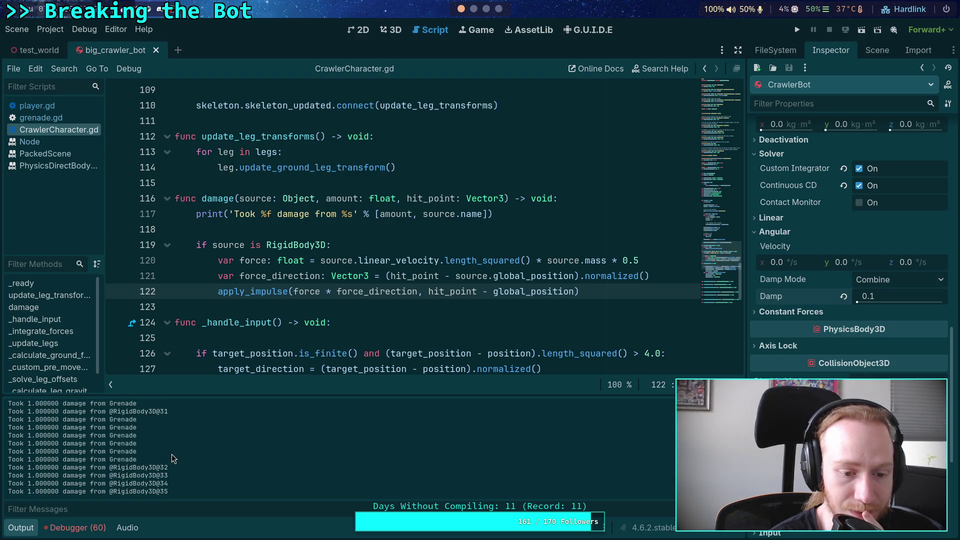
scroll(172, 459, "down", 3)
scroll(172, 459, "up", 8)
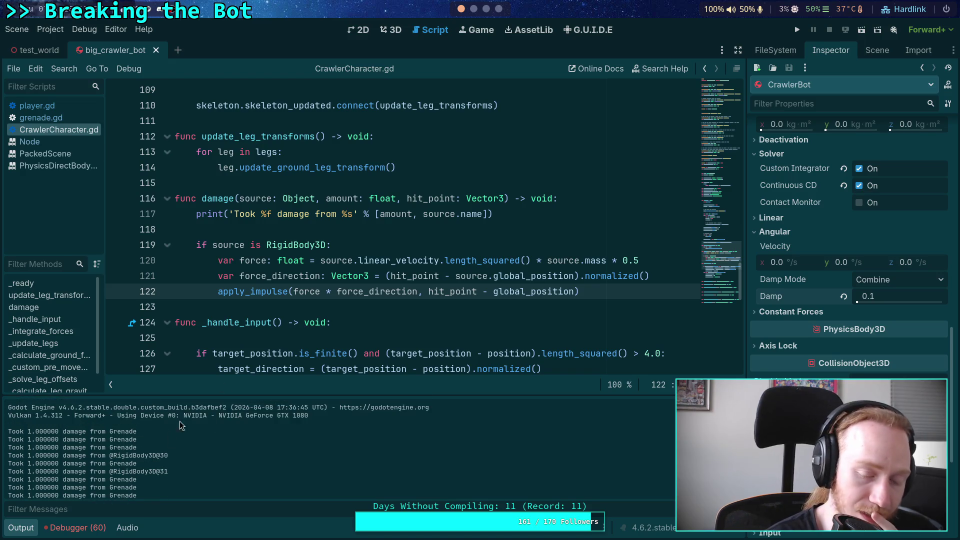
left_click(26, 530)
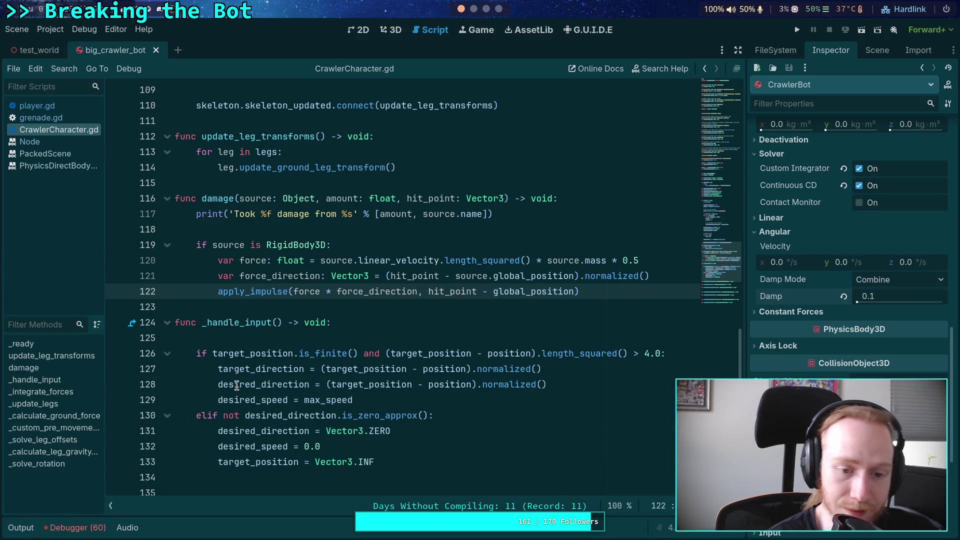
Place the caret on empty line 123 below the damage function and switch to the terminal workspace.
left_click(231, 370)
left_click(275, 303)
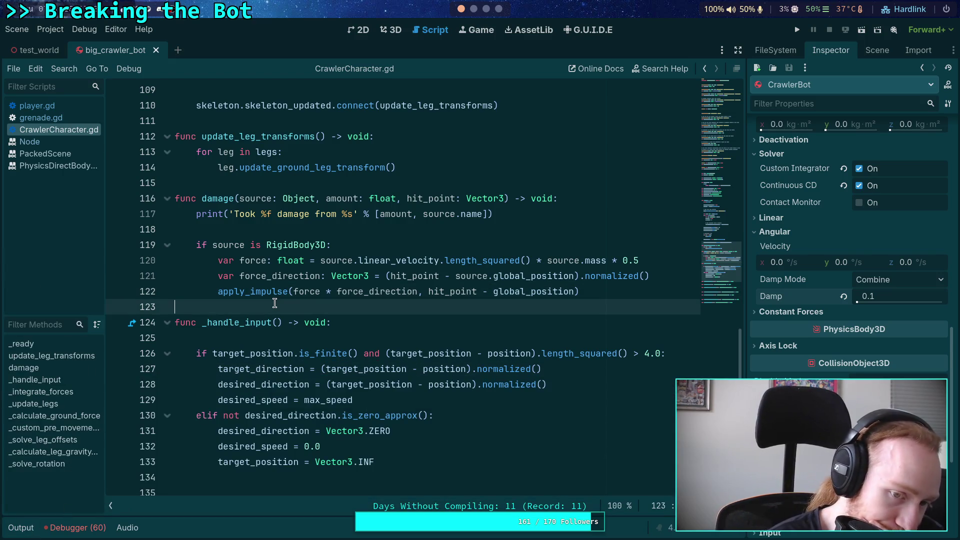
left_click(475, 10)
type("git status")
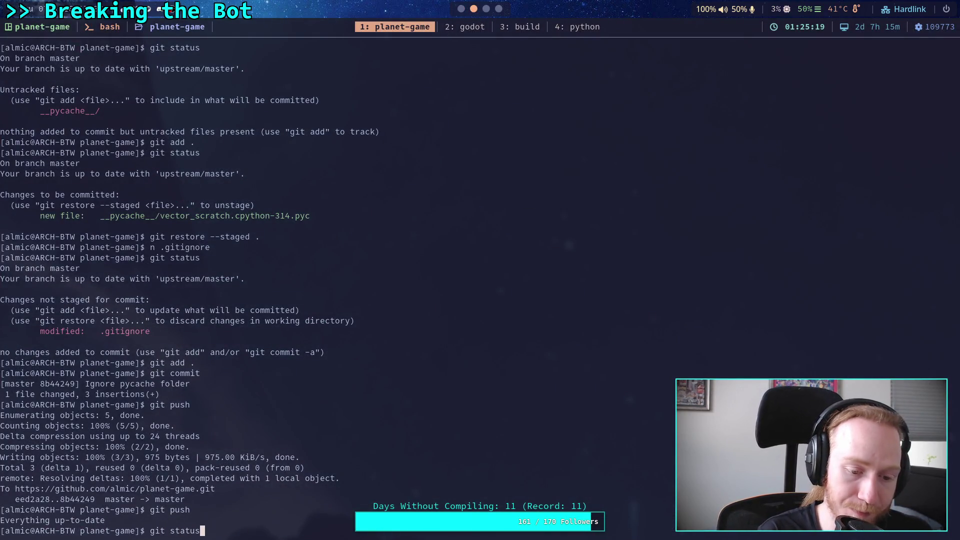
Review the uncommitted changes with git status and git diff.
key("Return")
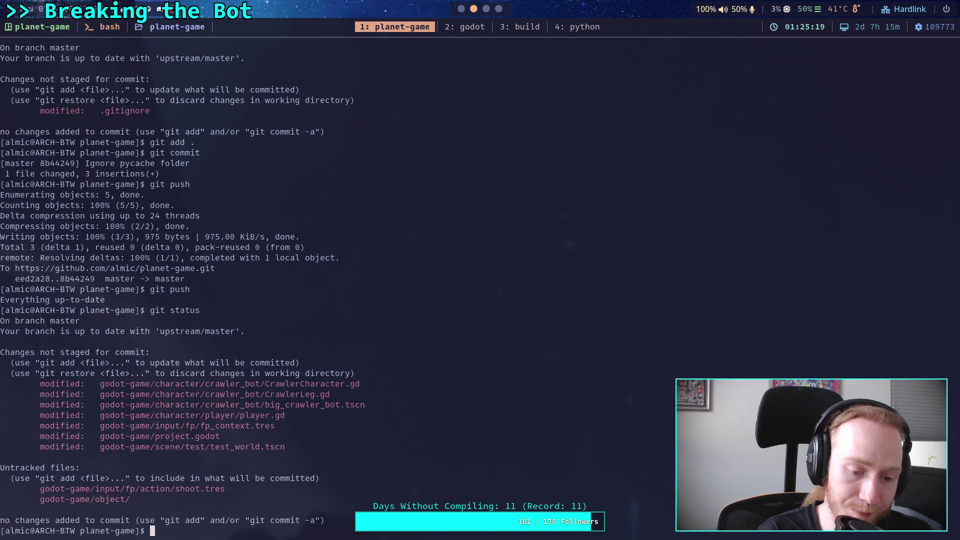
type("git diff")
key("Return")
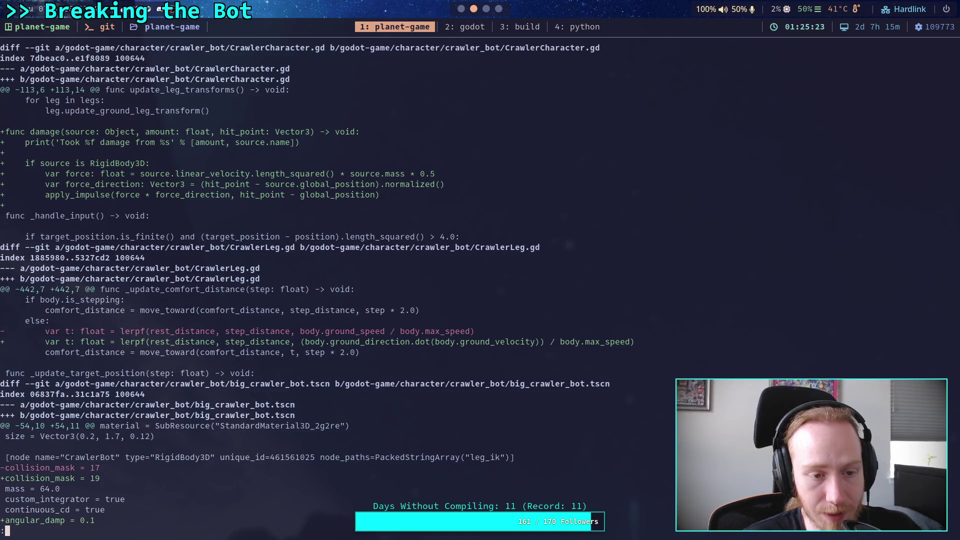
key("j")
key("j")
key("j")
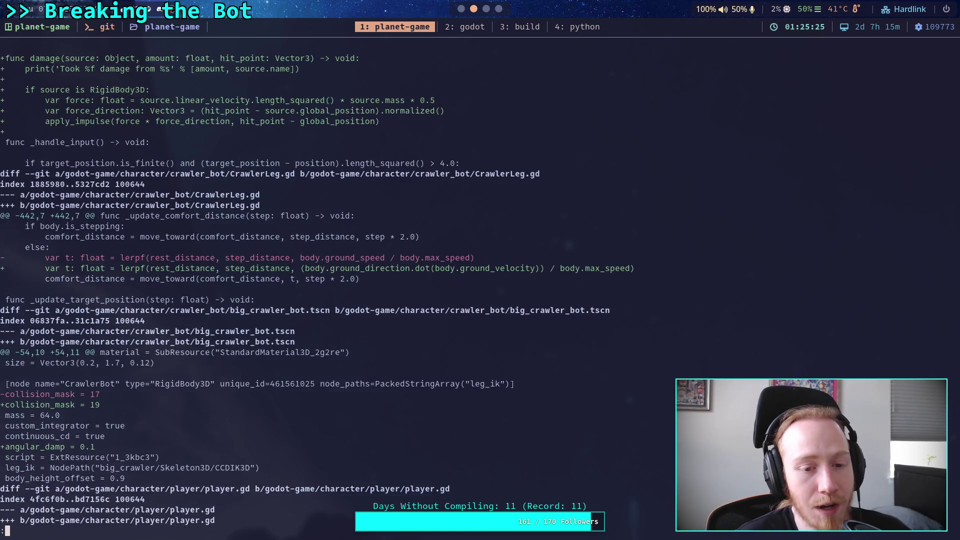
key("j")
key("j")
key("j")
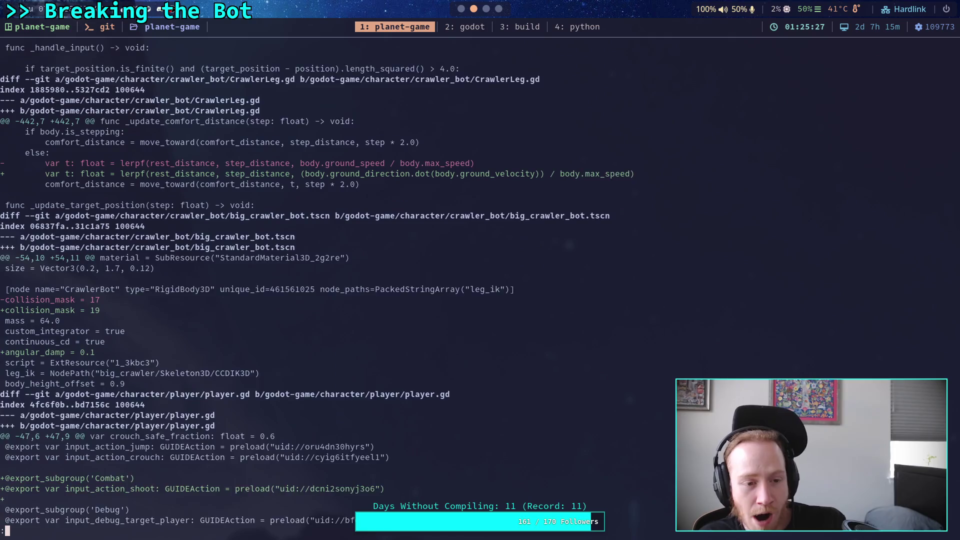
Stage only CrawlerLeg.gd with git add and confirm it with git status.
type("qgit add -i go")
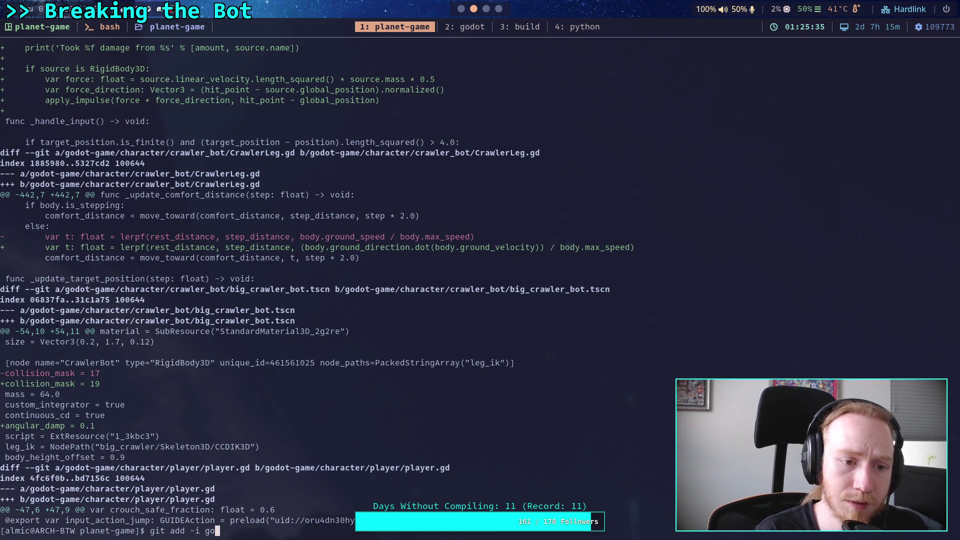
key("Tab")
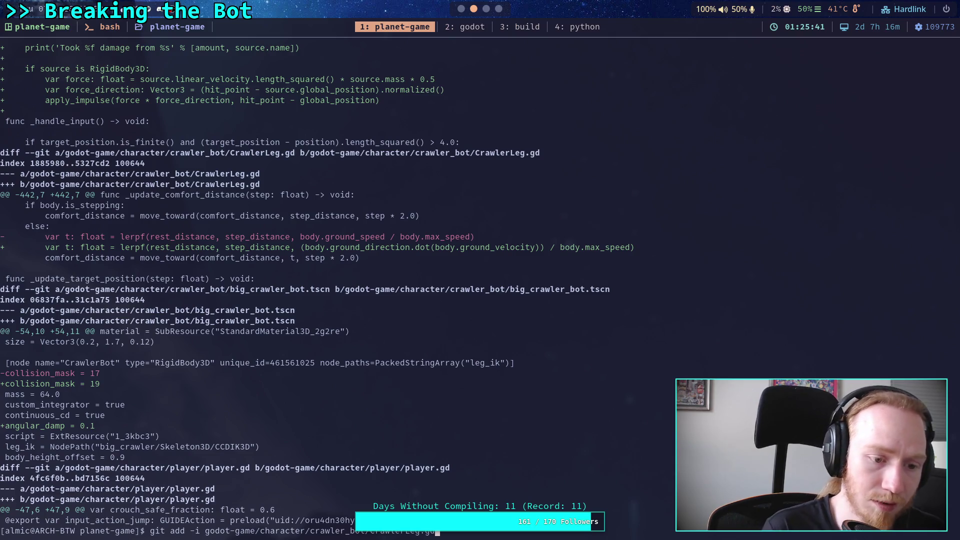
key("BackSpace")
key("BackSpace")
key("BackSpace")
key("Return")
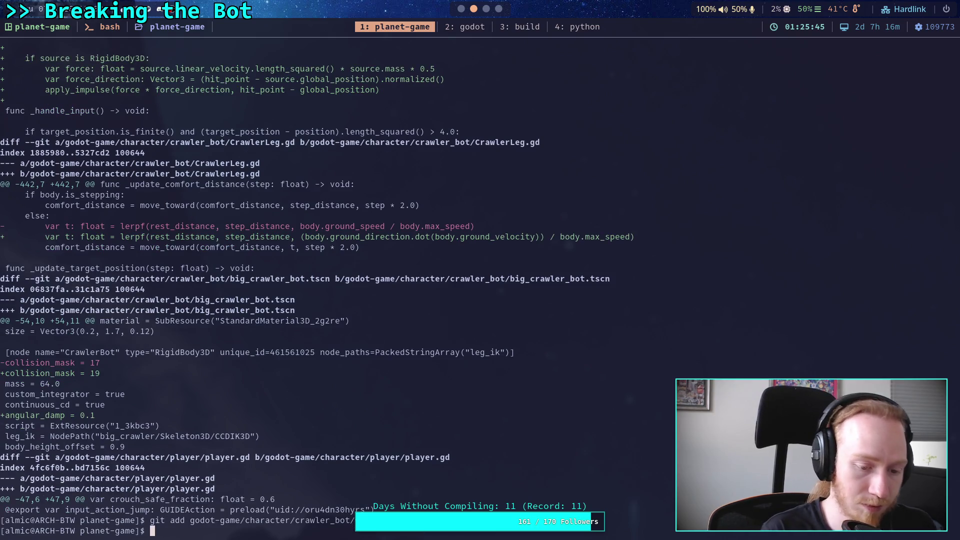
type("git status")
key("Return")
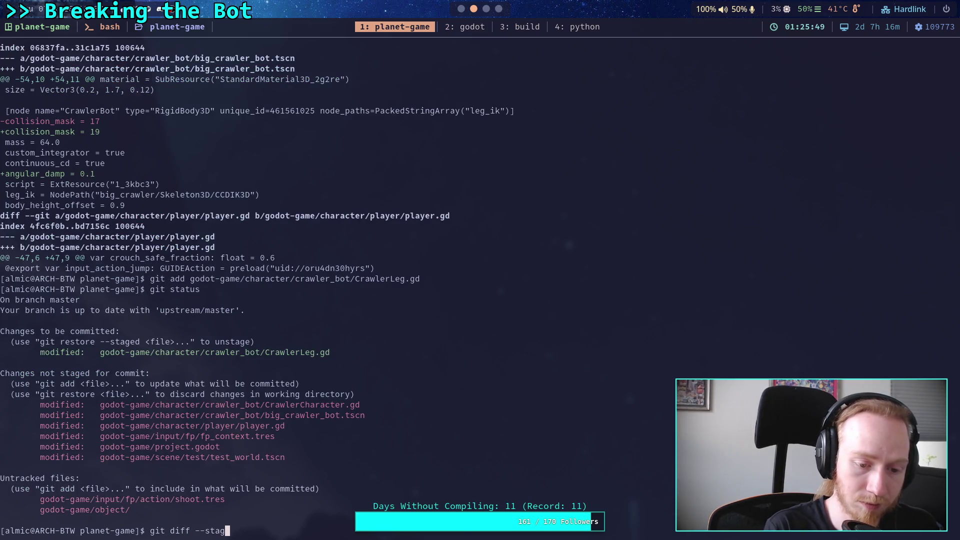
Check the staged CrawlerLeg.gd diff with git diff --staged and run git commit.
type("ed")
key("Return")
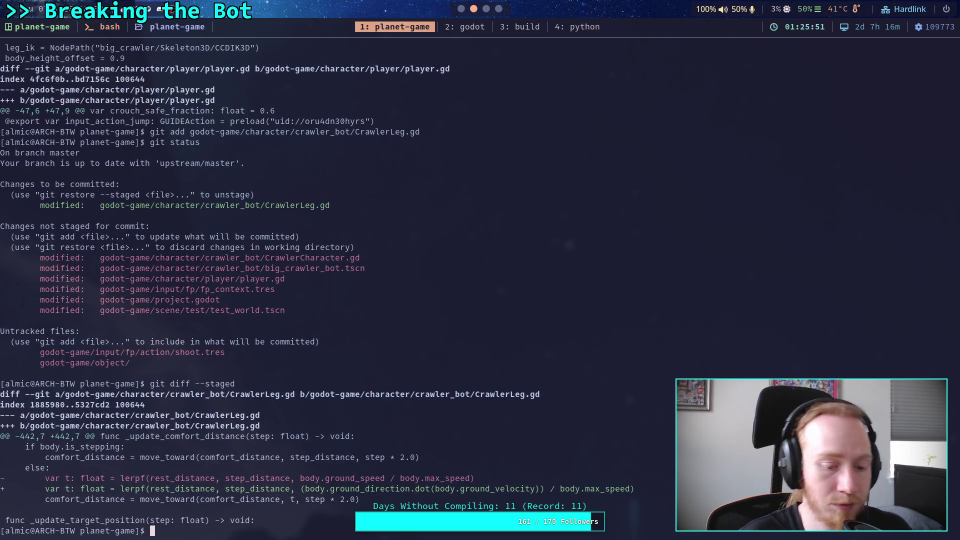
type("g")
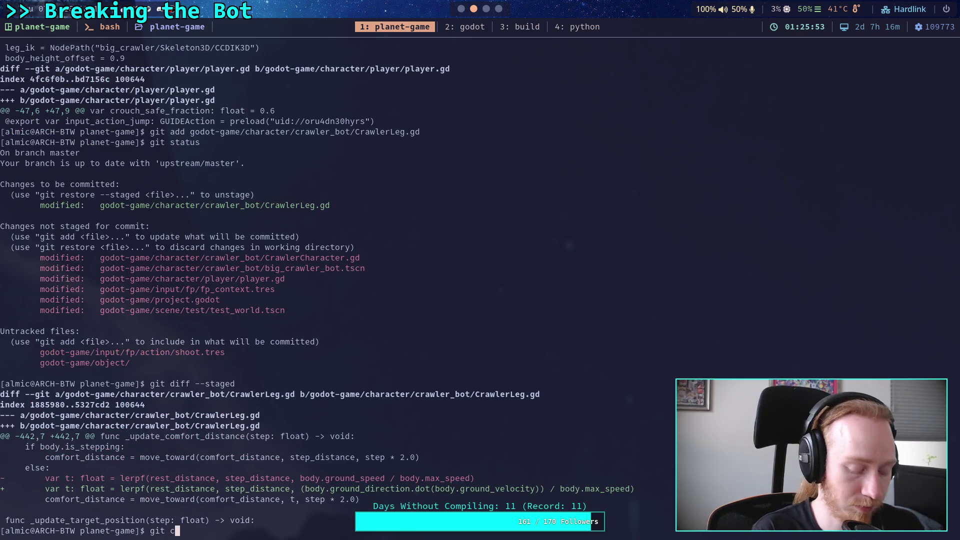
type("it")
key("Return")
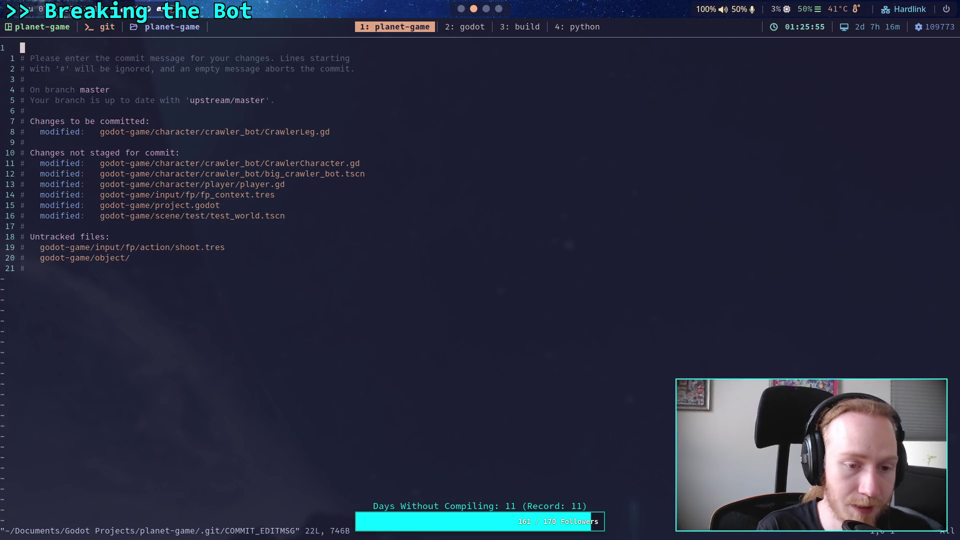
Save the commit message 'Fix missing variable after recent commit' with :wq and git push to master.
key("O")
type("Fix")
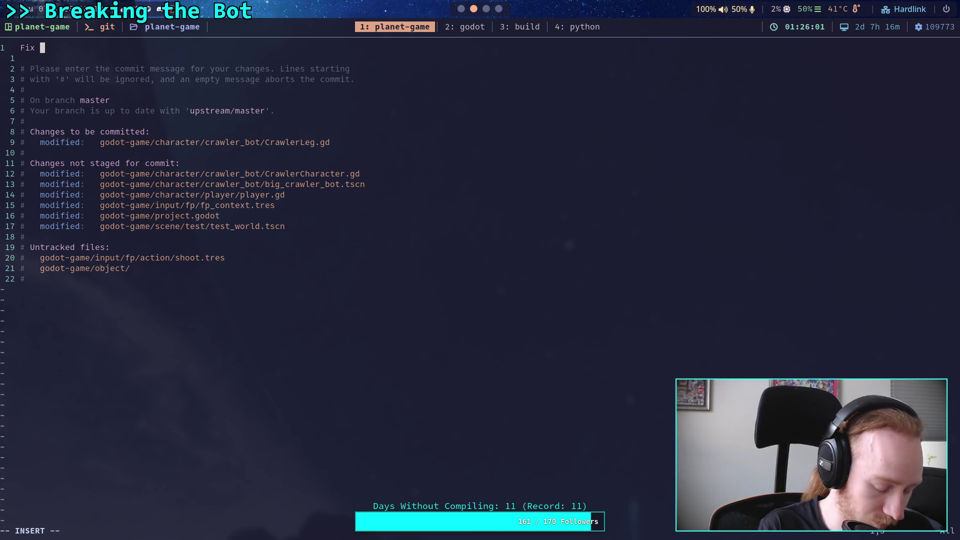
type("missing v")
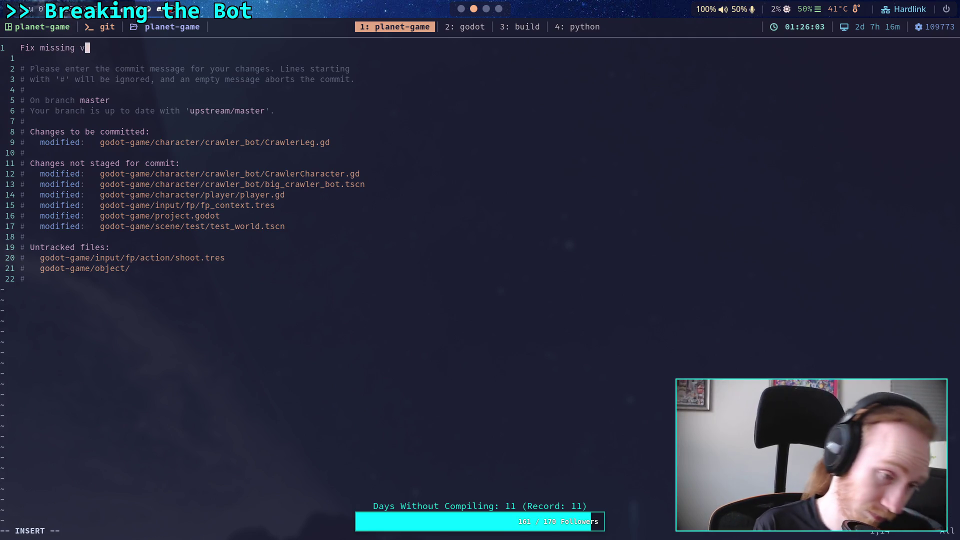
type("ariable after recent commit")
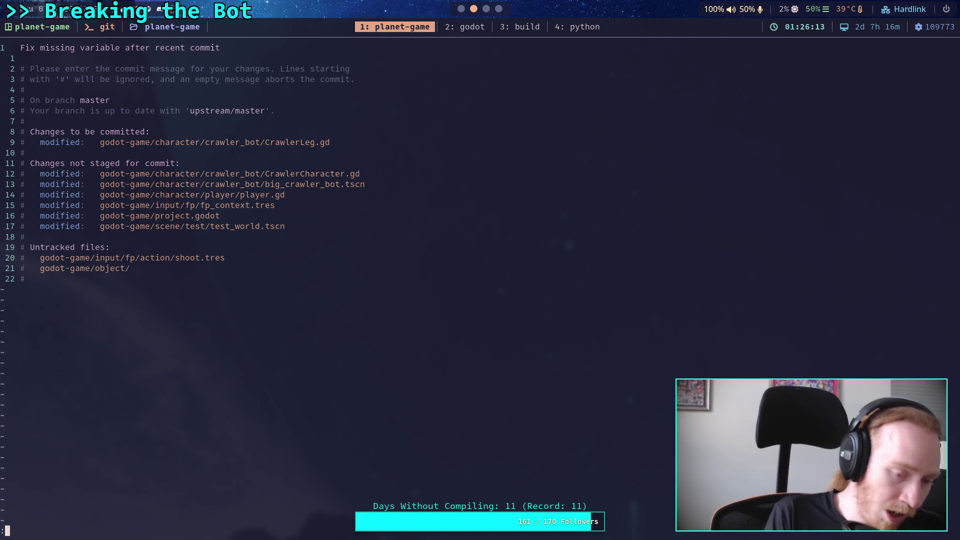
type("wq")
key("Return")
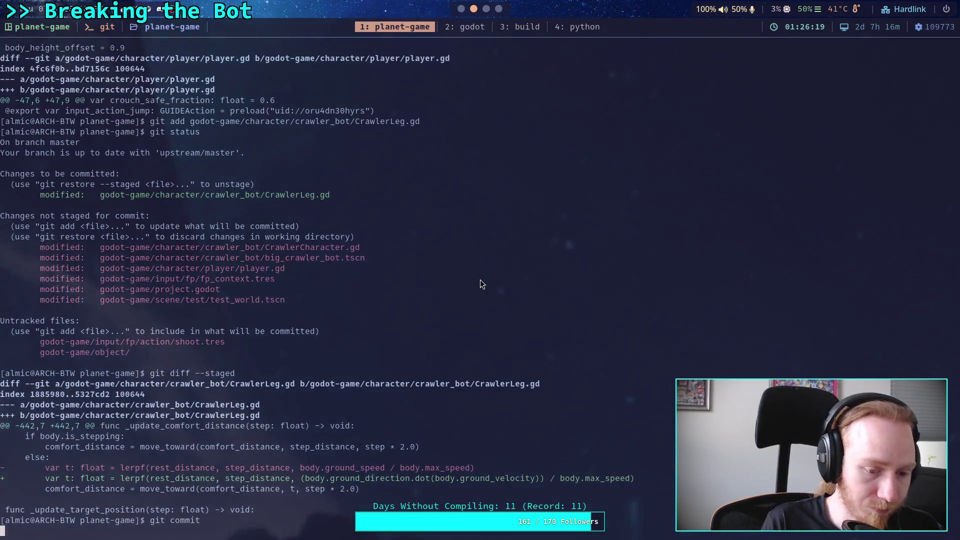
type("git push")
key("Return")
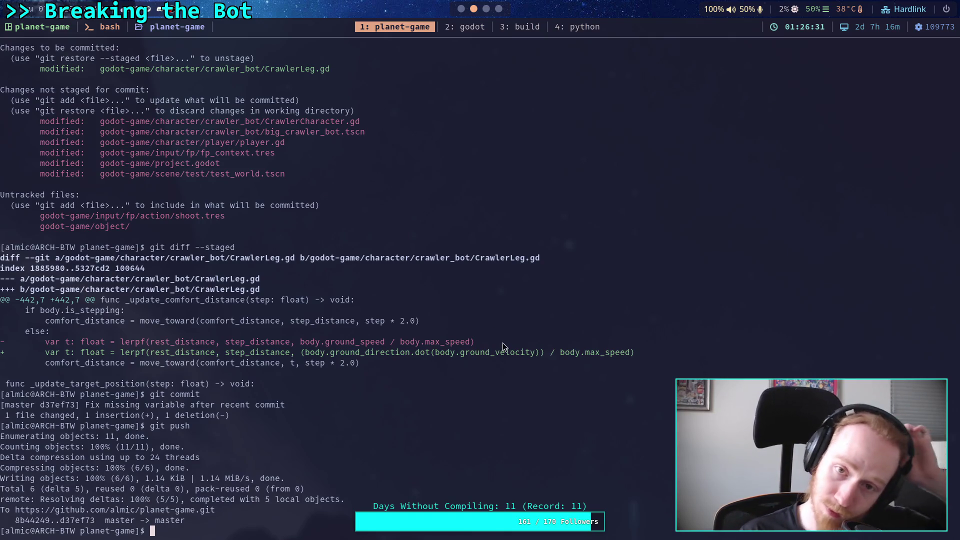
Run git status and read through the full git diff of the remaining changes.
type("git statu")
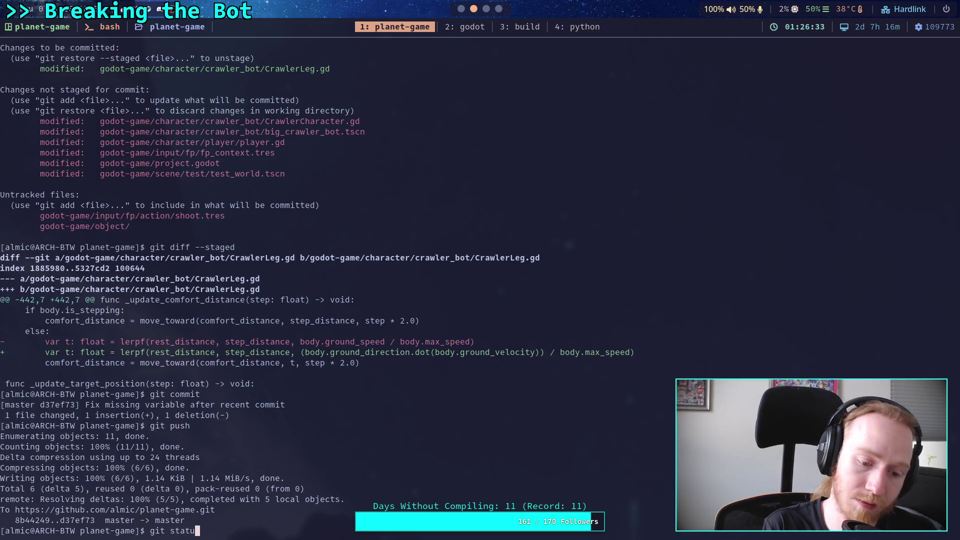
type("s")
key("Return")
type("git dif")
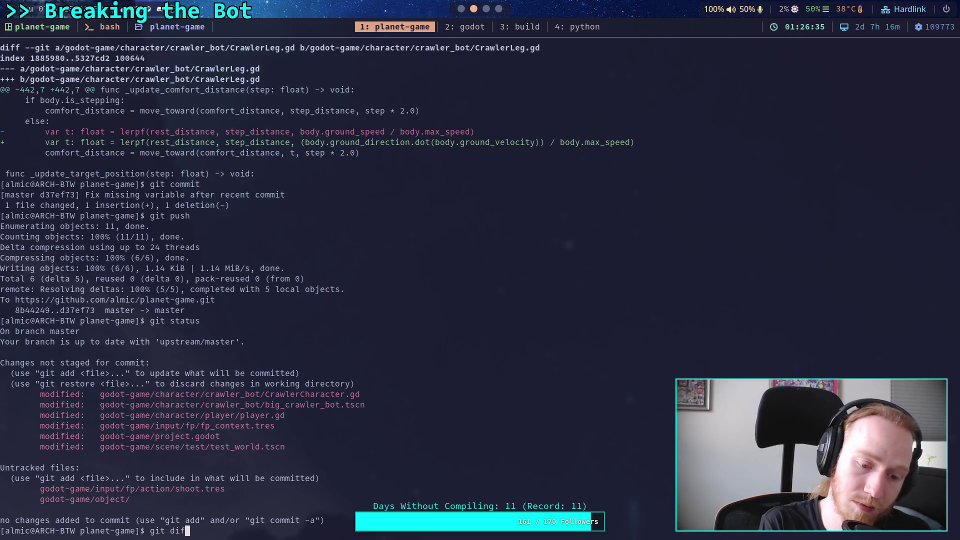
type("f")
key("Return")
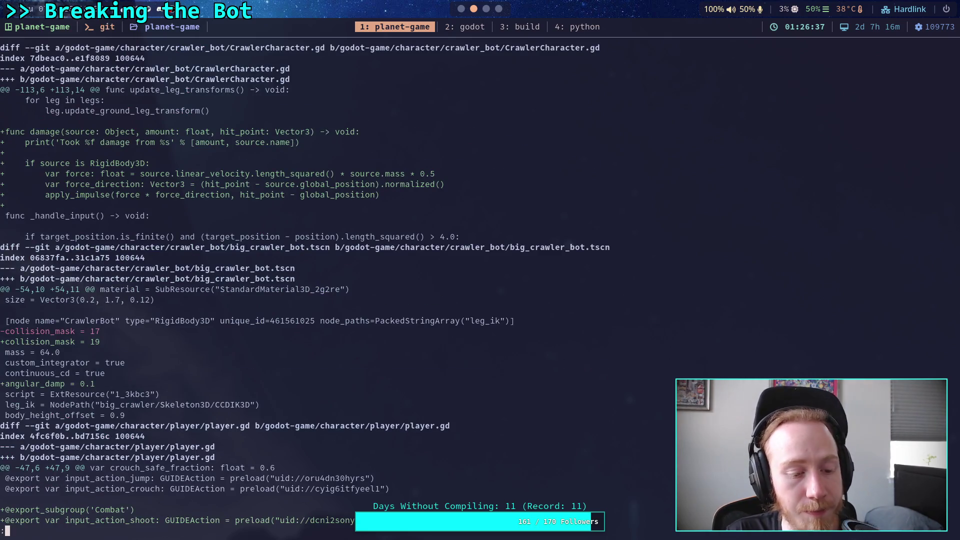
scroll(305, 285, "down", 4)
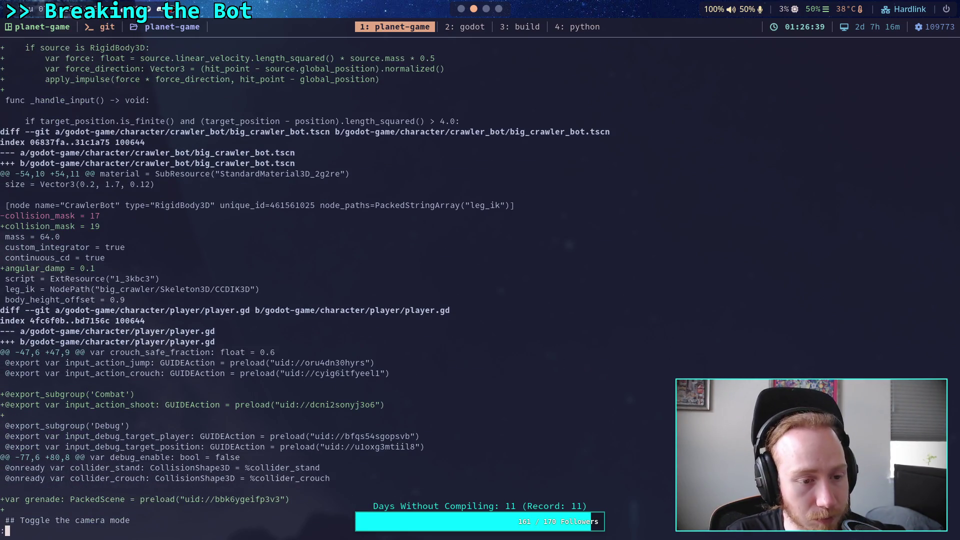
scroll(305, 285, "down", 2)
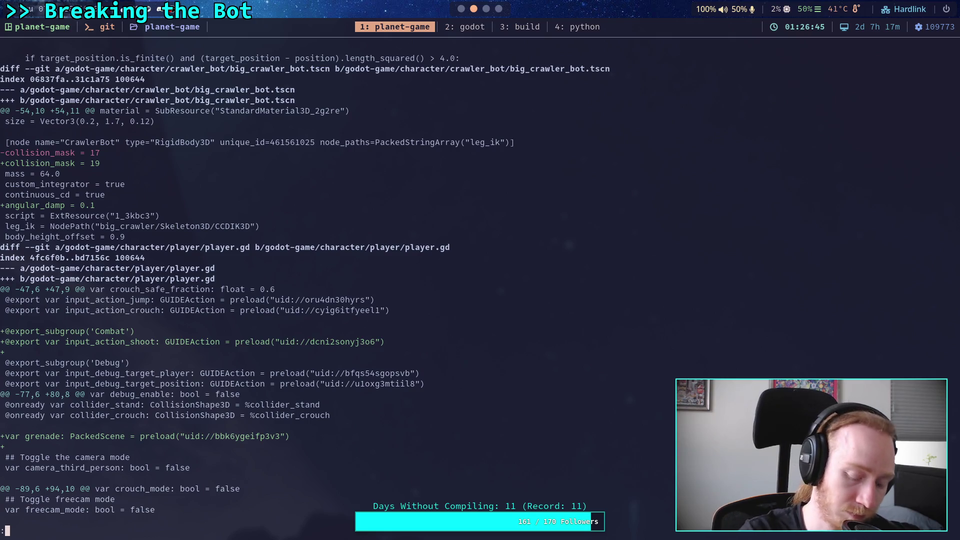
scroll(305, 285, "down", 2)
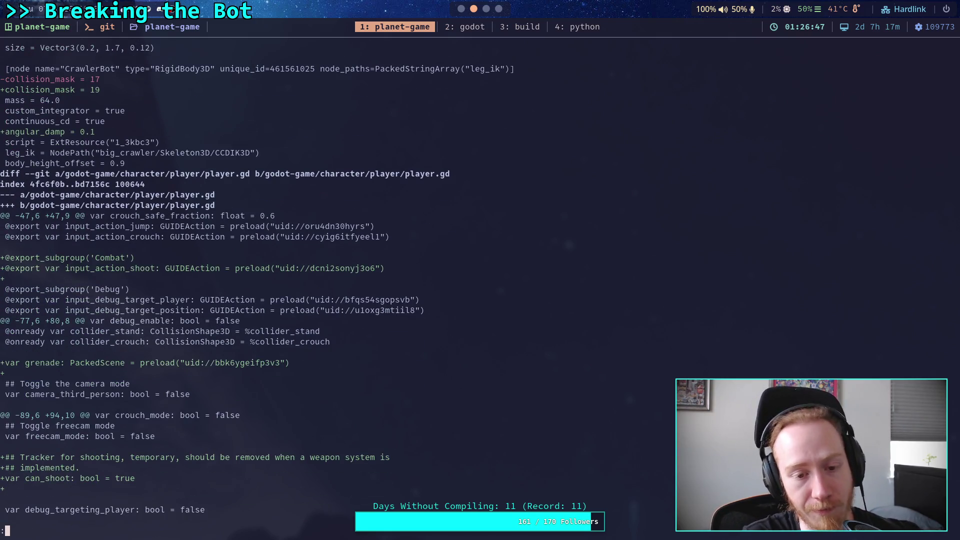
scroll(304, 285, "down", 2)
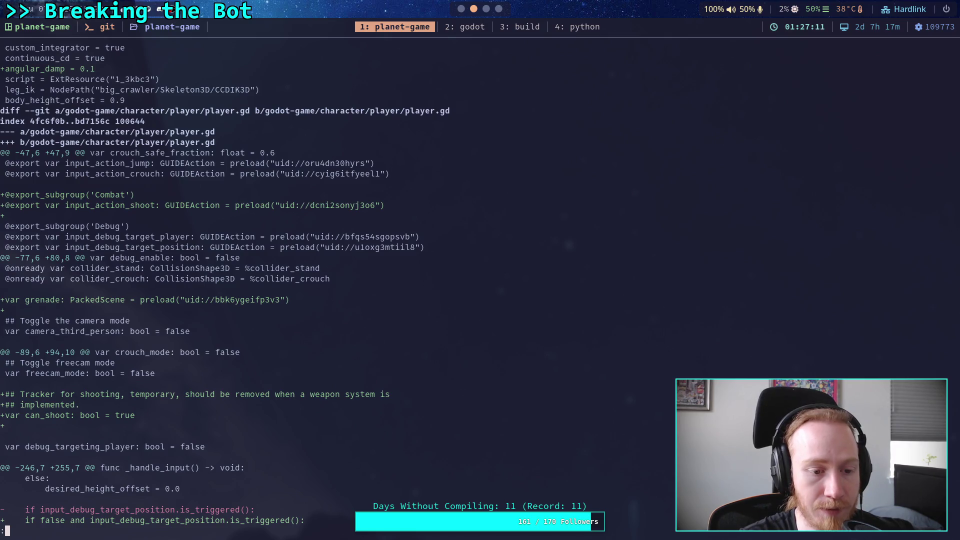
key("space")
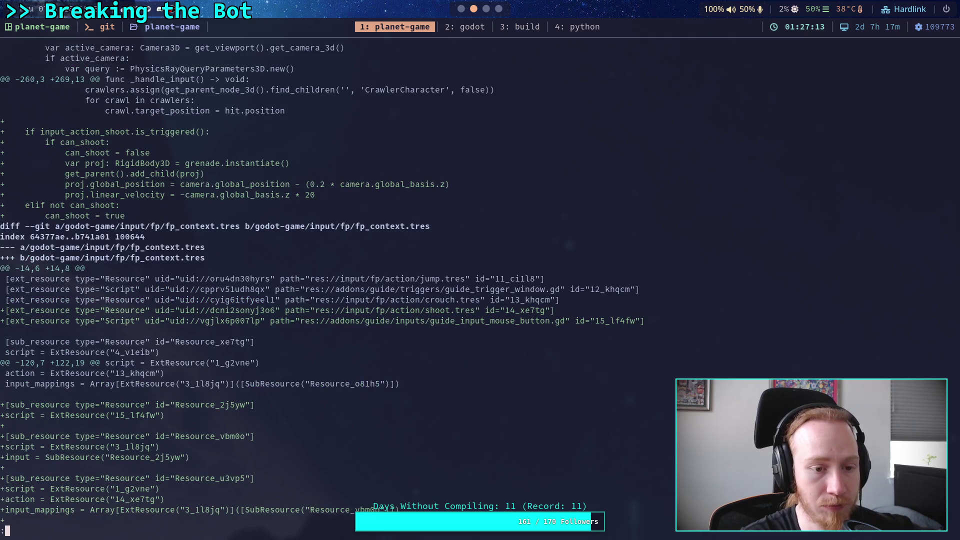
key("space")
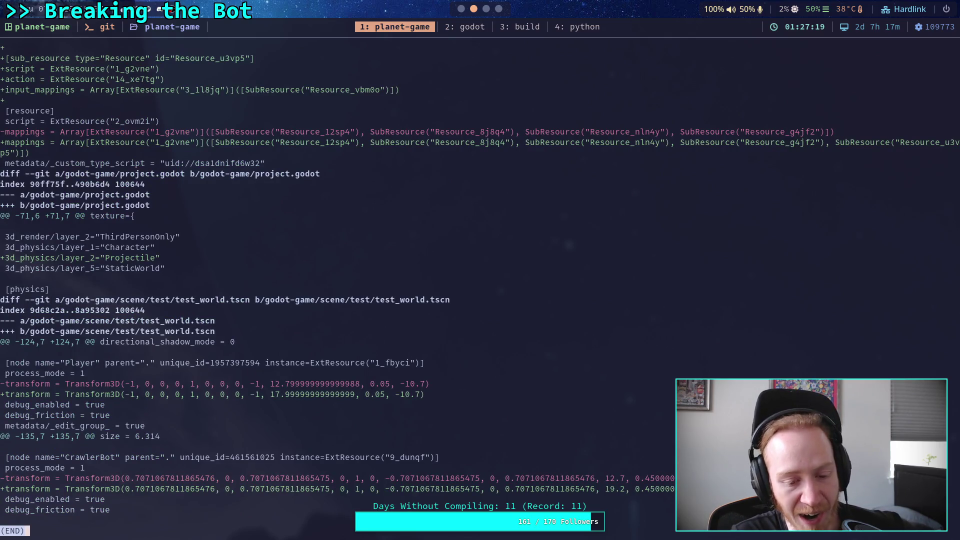
Stage all ten changed files with git add . and page through git diff --staged.
type("qgit status")
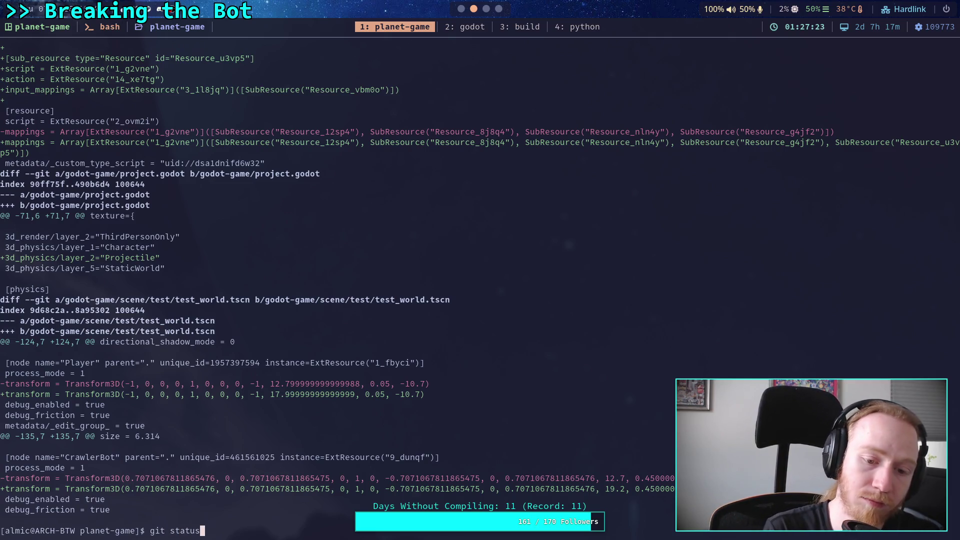
key("Return")
type("git add .")
key("Return")
type("git diff --staged")
key("Return")
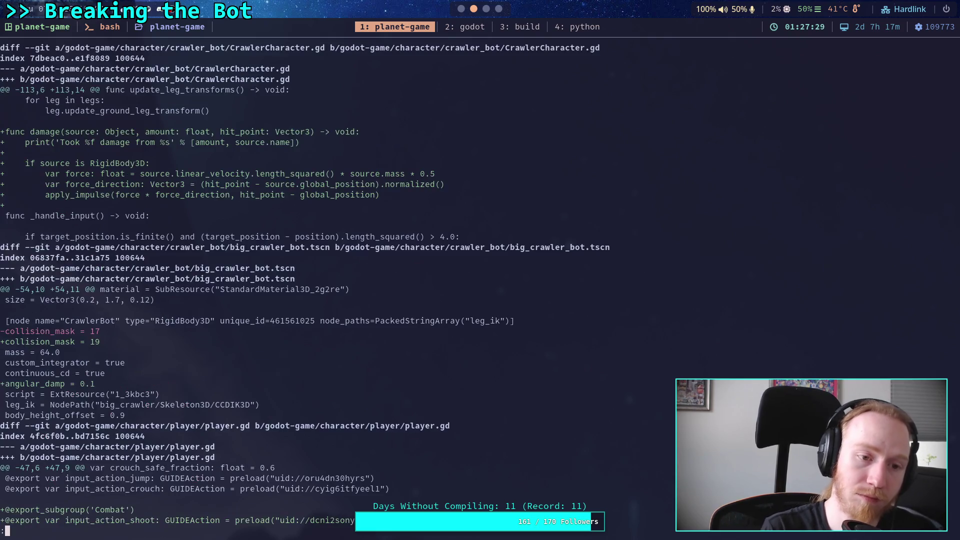
key("space")
key("space")
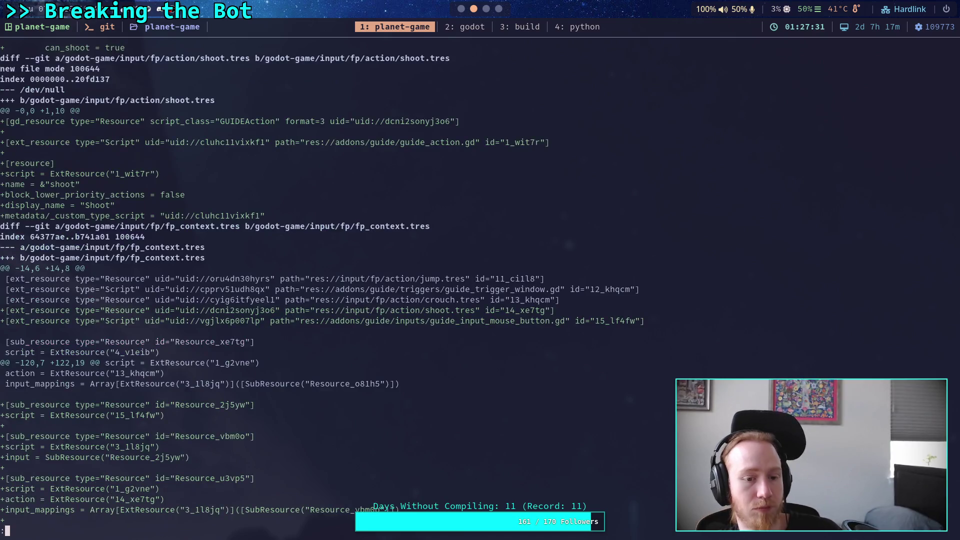
key("space")
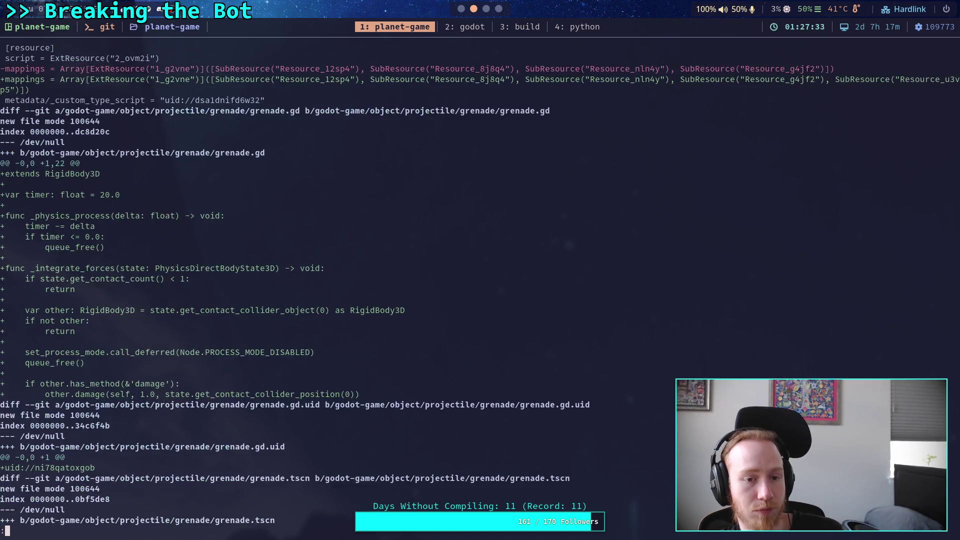
key("space")
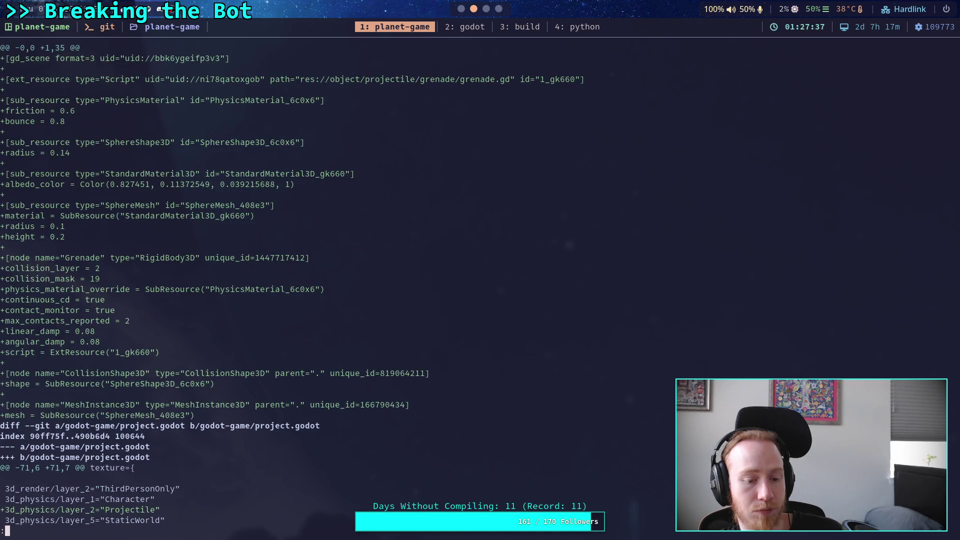
key("space")
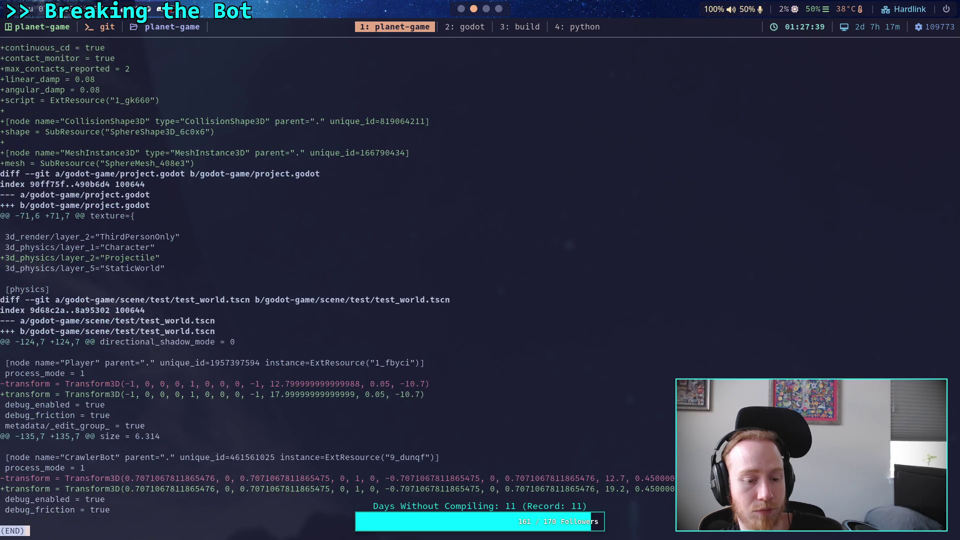
type("qgit commit")
Write the commit summary 'Add basic "grenade" for testing bot destruction'.
key("Return")
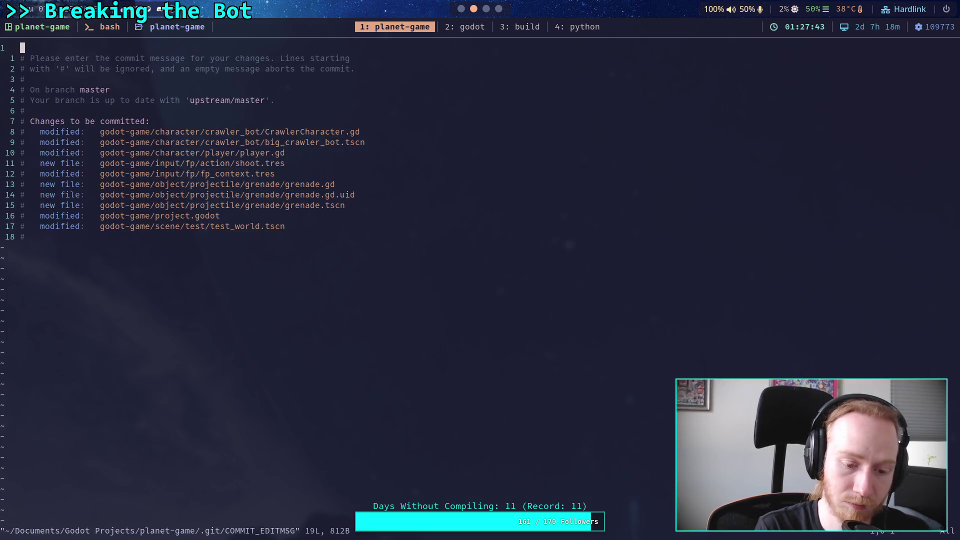
type("iAdd ")
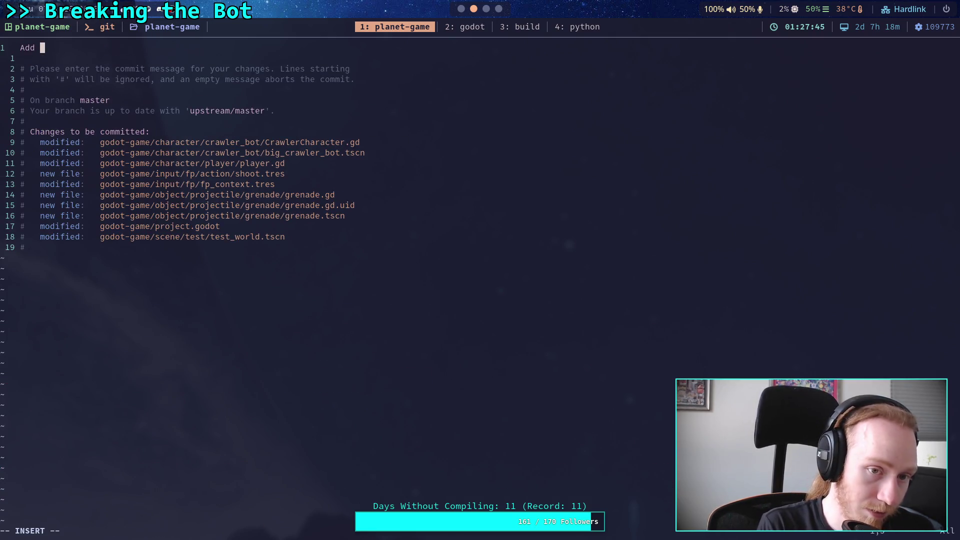
type("basic ")
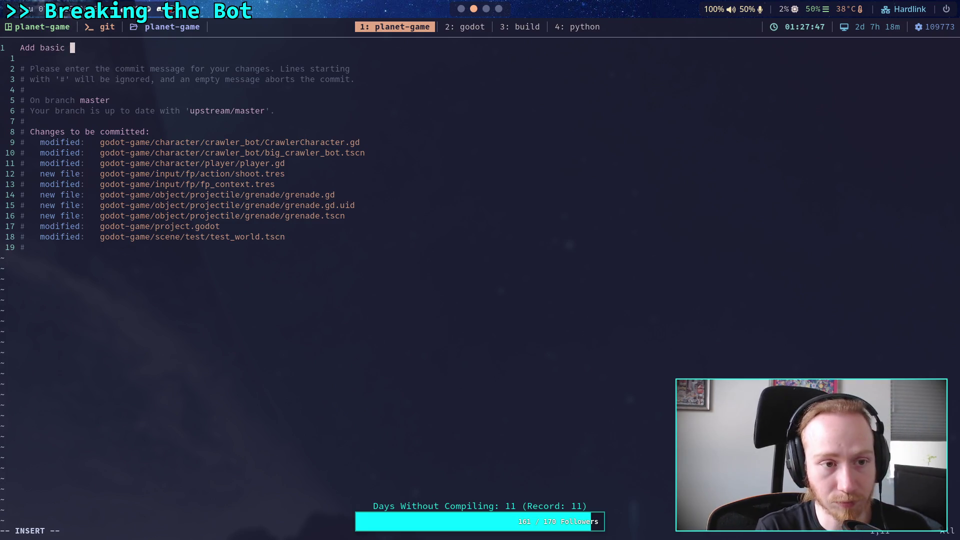
type("\"grenade\" for t")
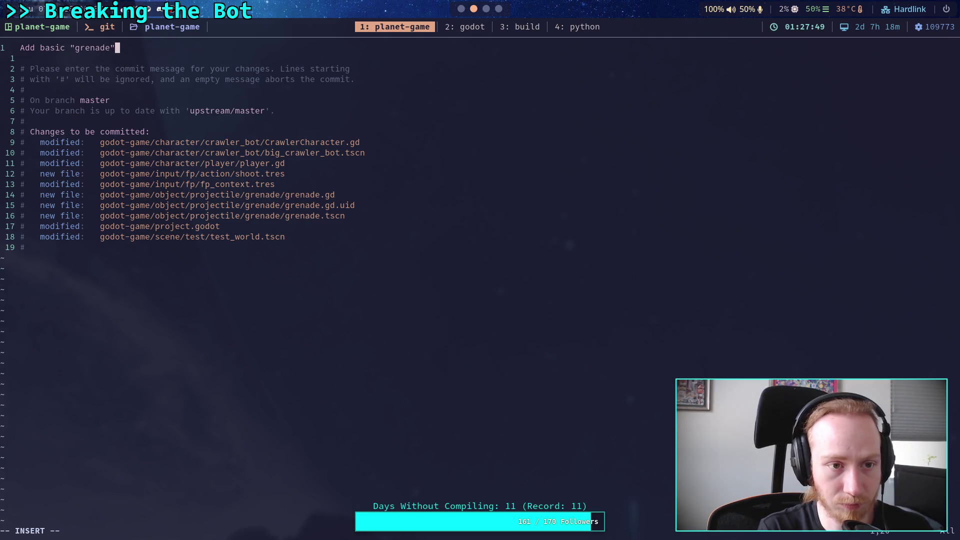
type("esting c")
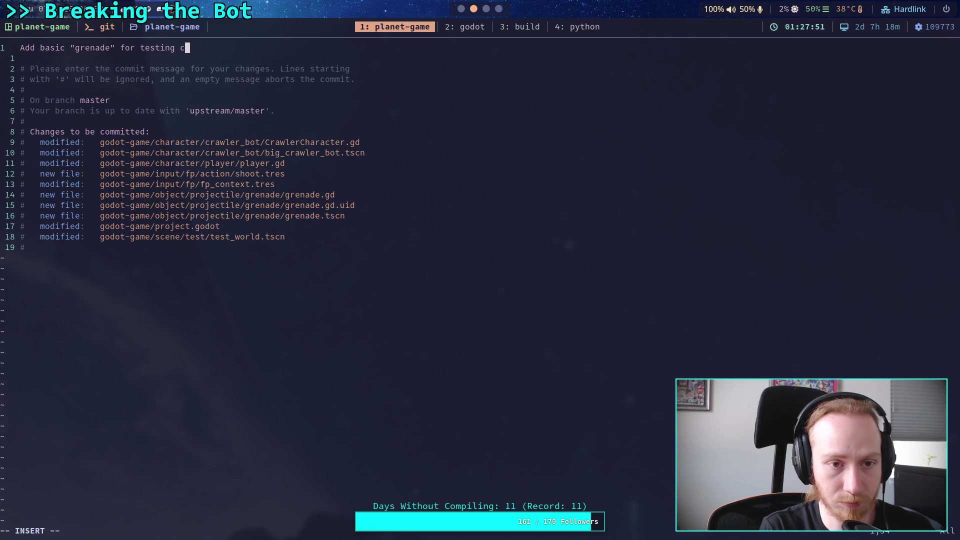
type("rawler ")
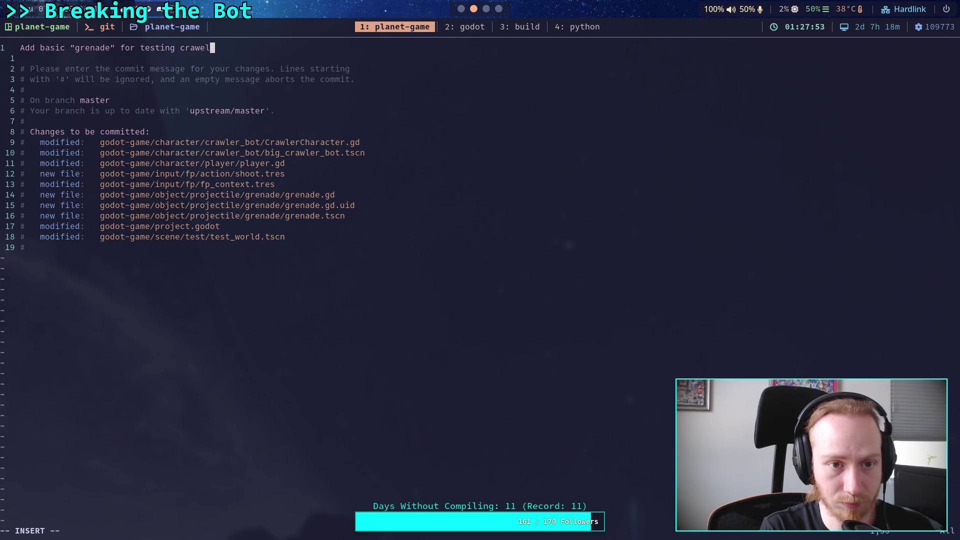
type("bot destruc")
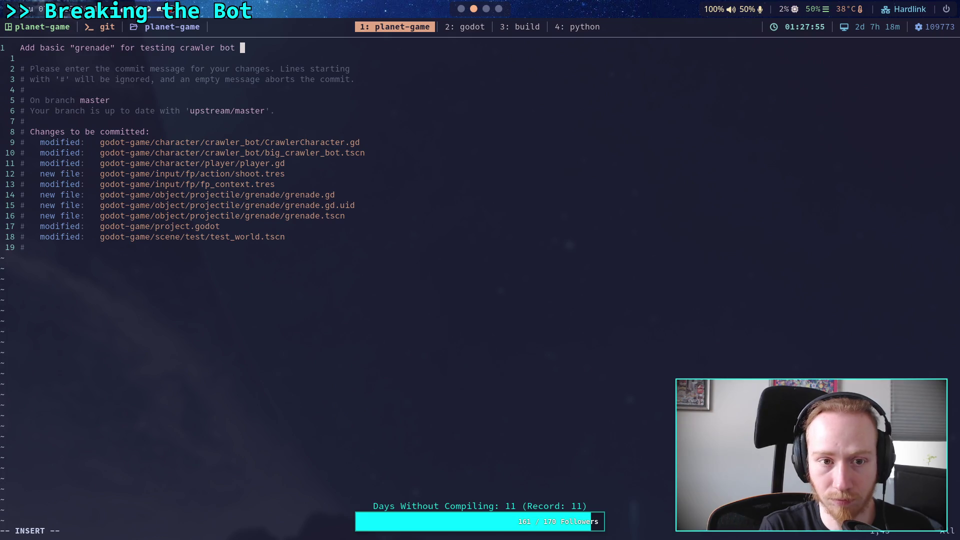
key("BackSpace")
key("BackSpace")
key("BackSpace")
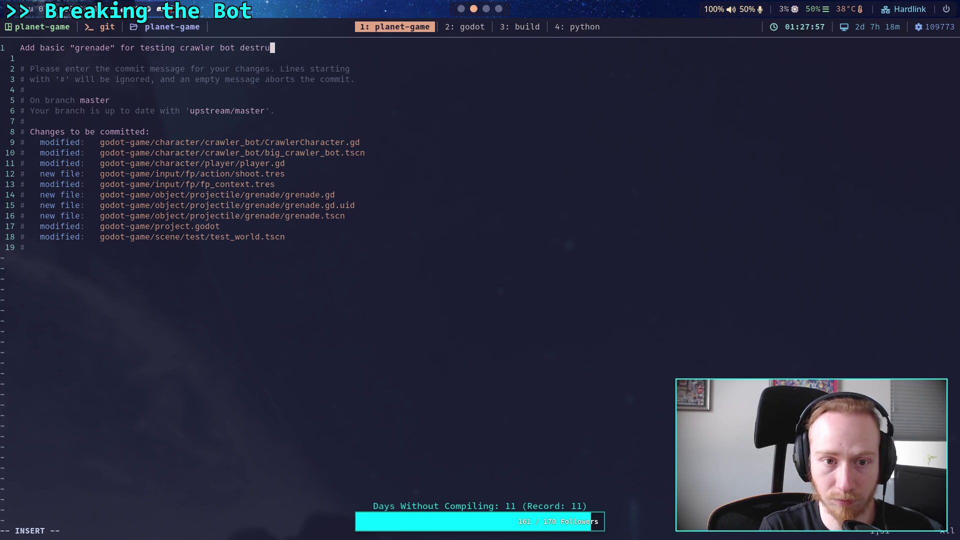
type("amage")
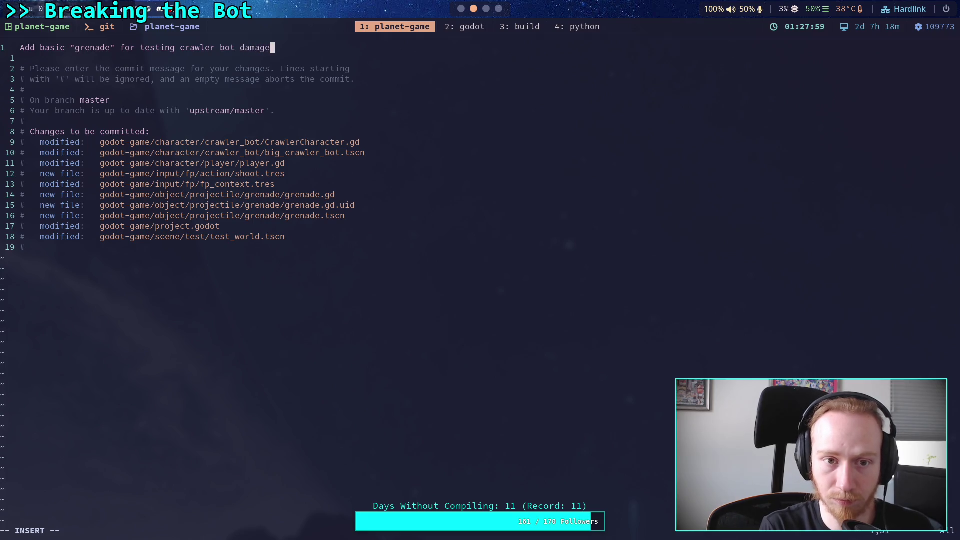
key("BackSpace")
key("BackSpace")
key("BackSpace")
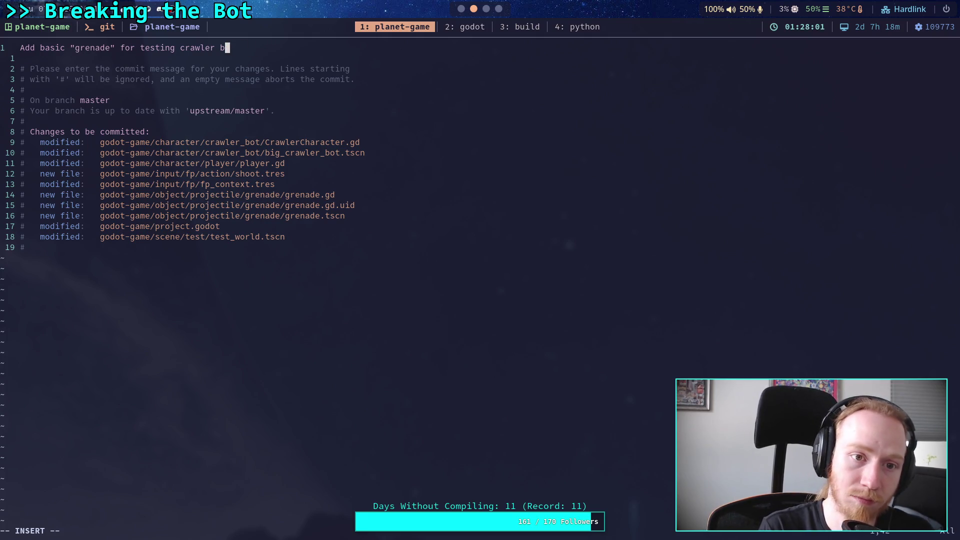
key("BackSpace")
key("BackSpace")
key("BackSpace")
type("bot ")
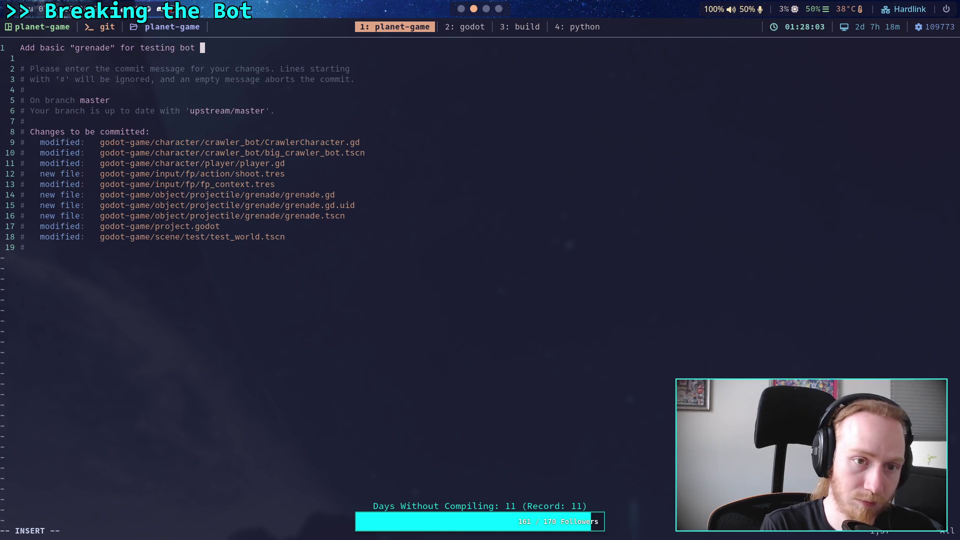
type("destro")
type("uction")
key("Escape")
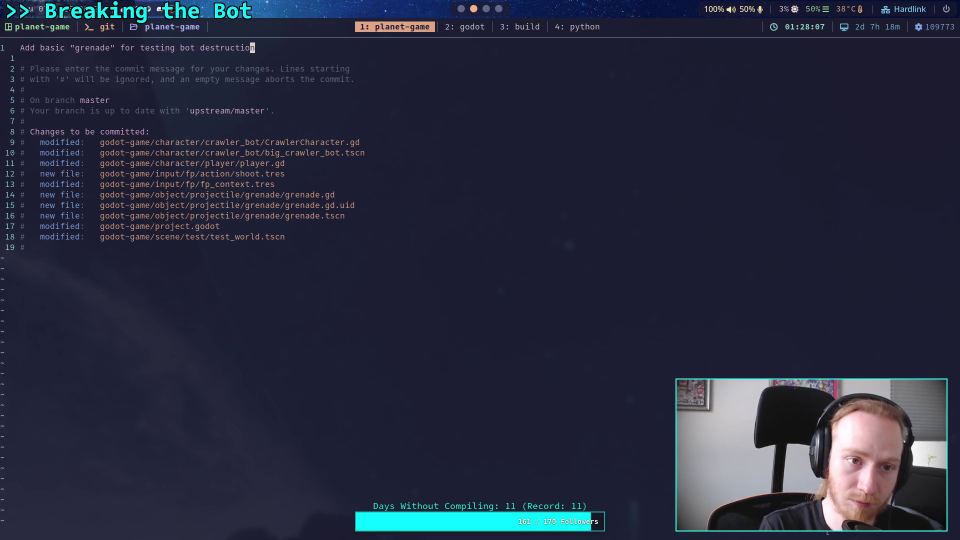
Add the bullet '- Left click to fire a projectile that deals damage to any rigid body that it collides with'.
key("o")
key("Return")
type("- Le")
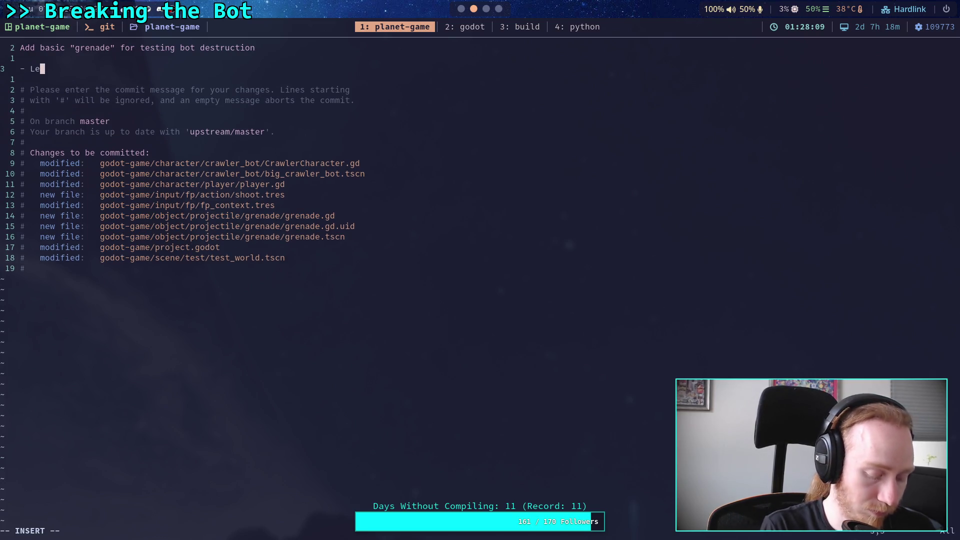
type("ft clu")
type("ick to fire a ")
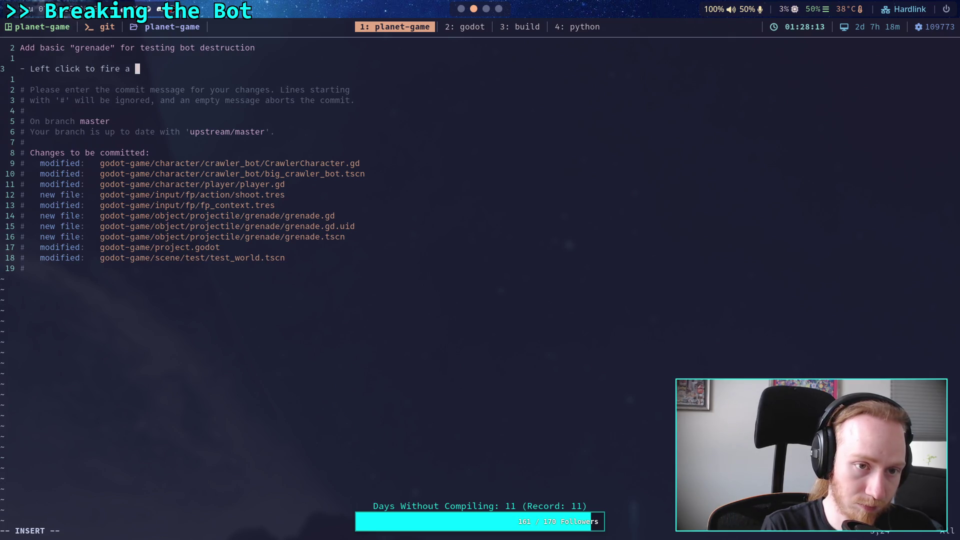
type("projectile that ")
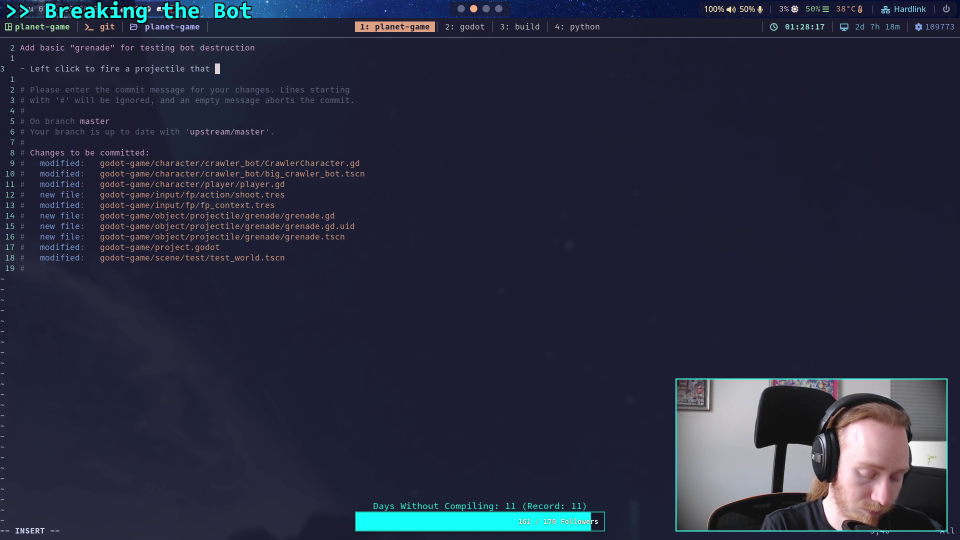
type("deals ")
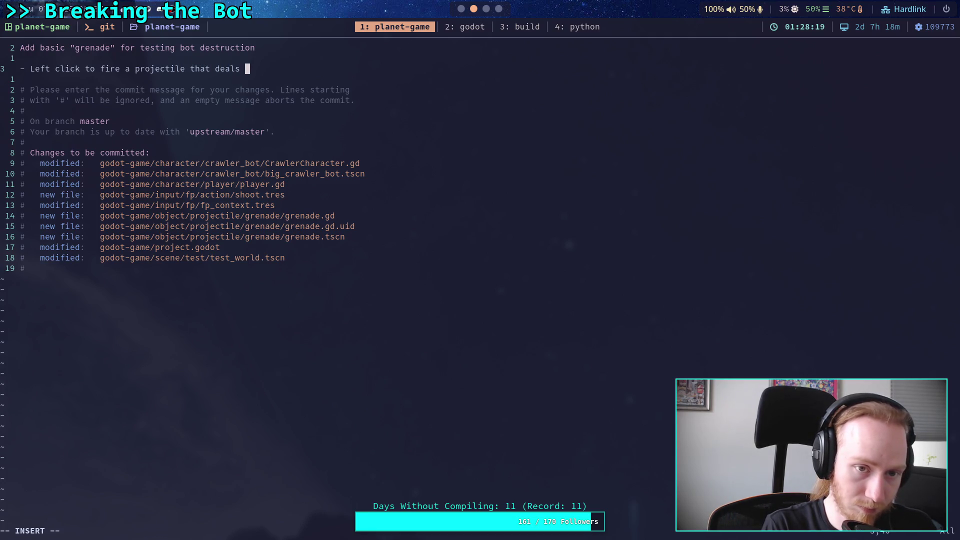
type("damage ")
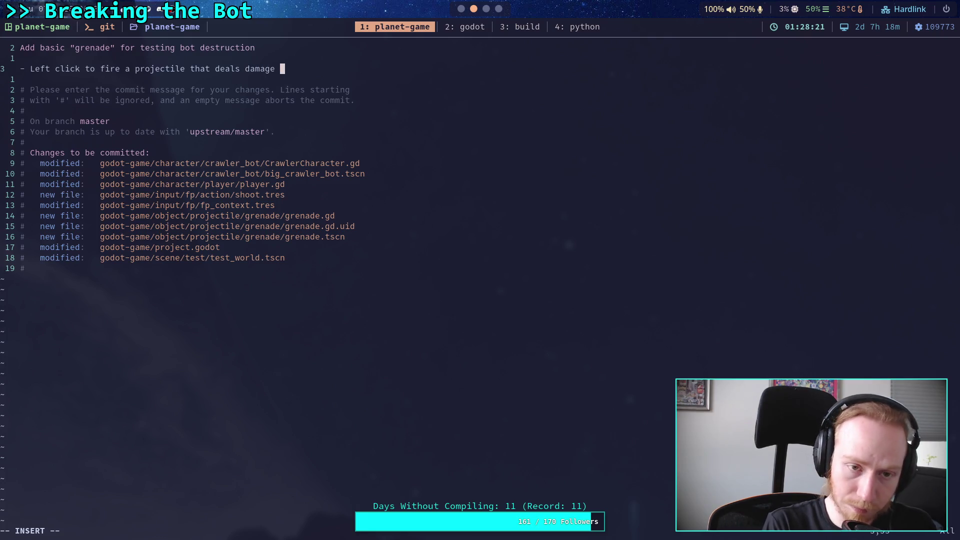
type("to thing")
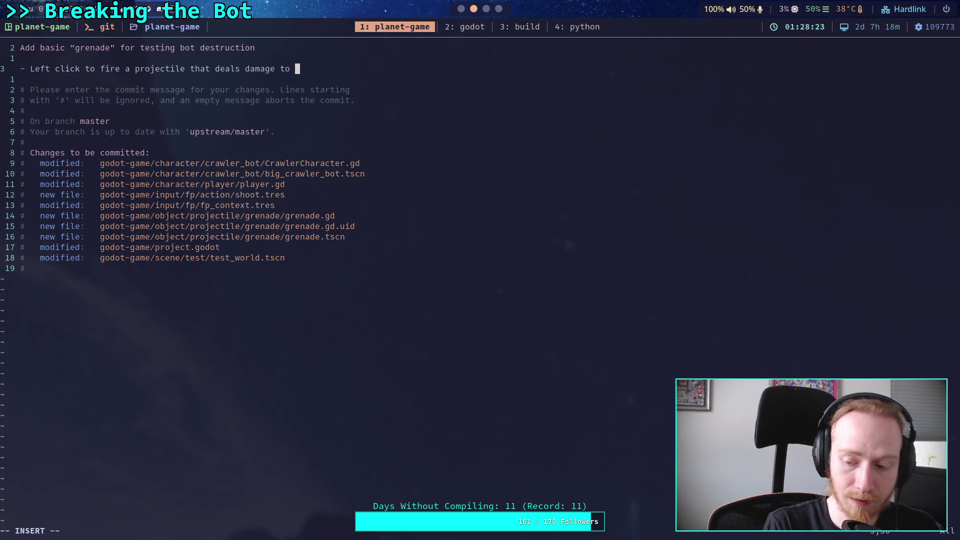
key("BackSpace")
key("BackSpace")
key("BackSpace")
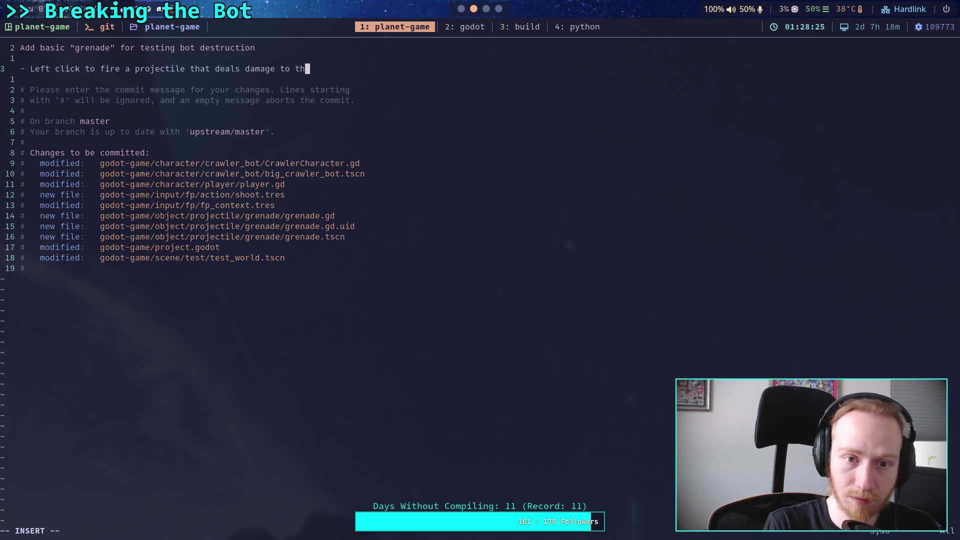
key("Return")
type("any ")
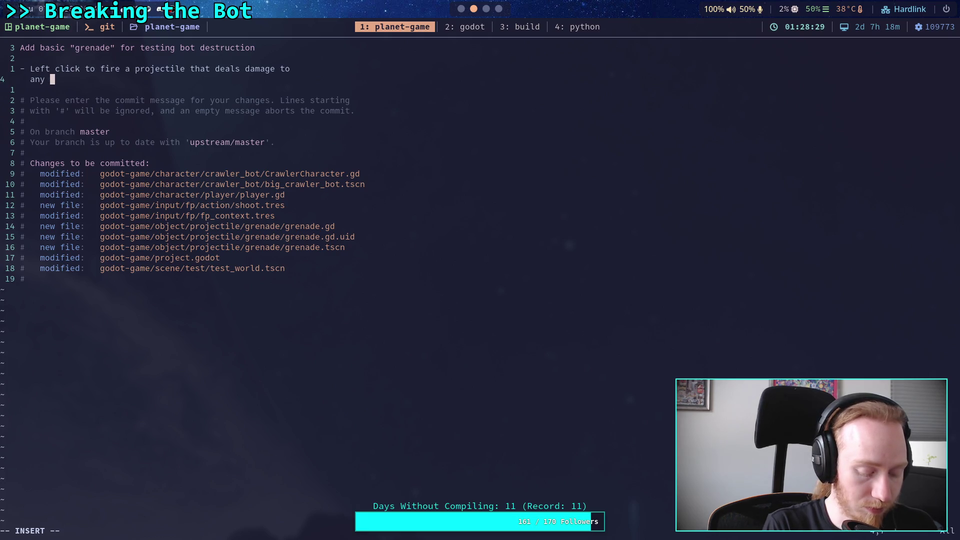
type("rif")
key("BackSpace")
type("gid ")
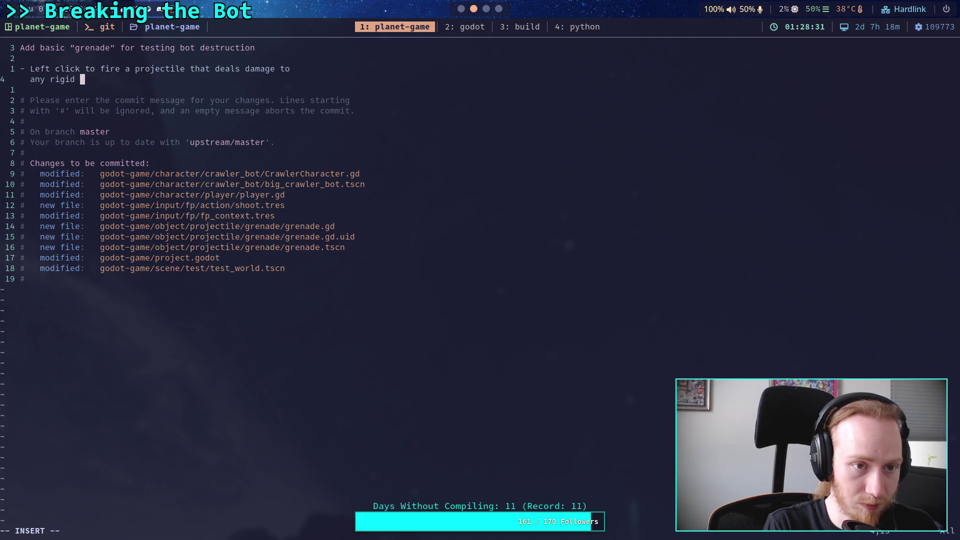
type("body th")
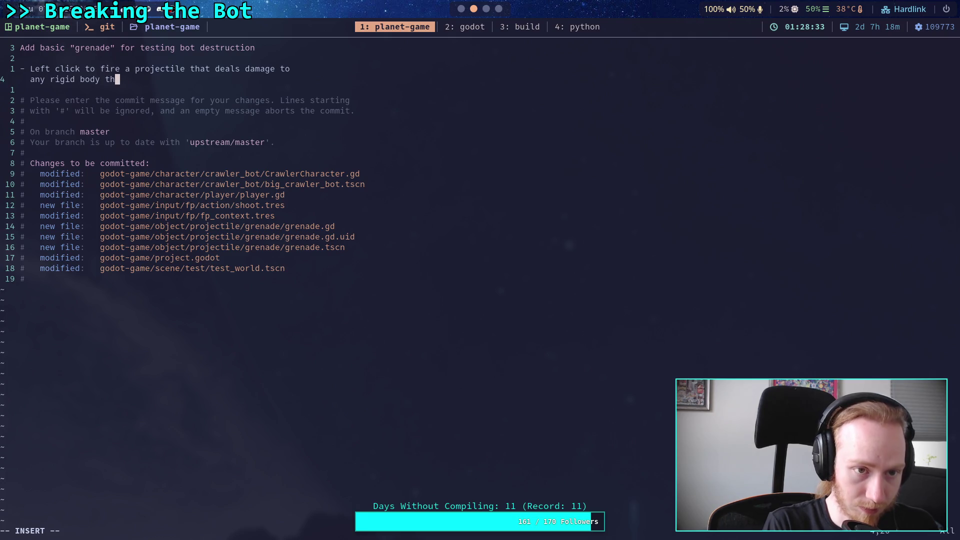
type("at it collides with")
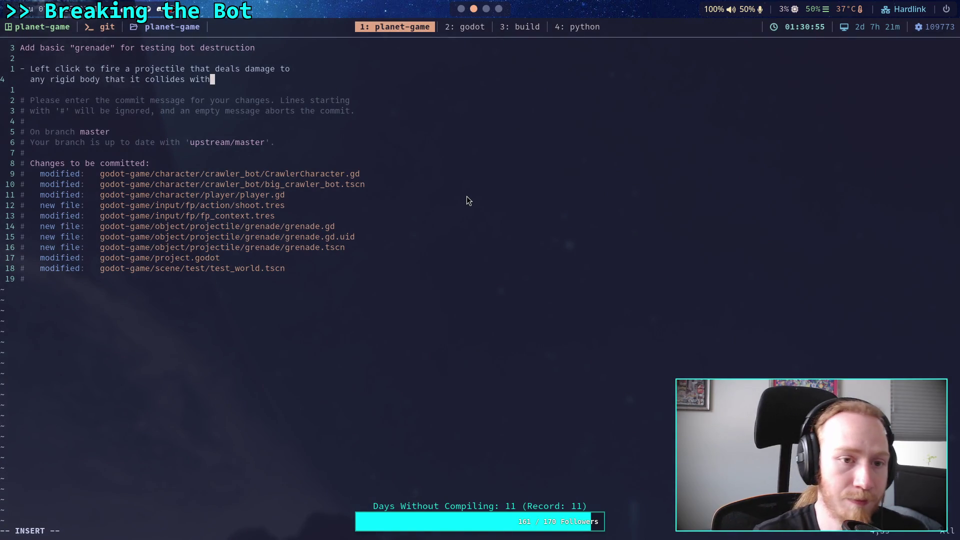
key("Escape")
Save the grenade commit with :wq, git push its 10 files to master, and return to Godot.
type(":wq")
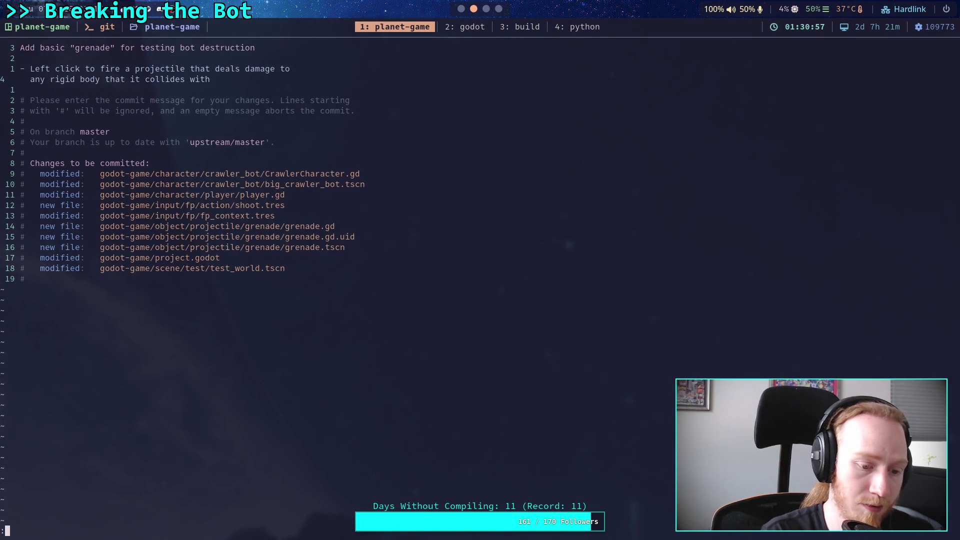
key("Return")
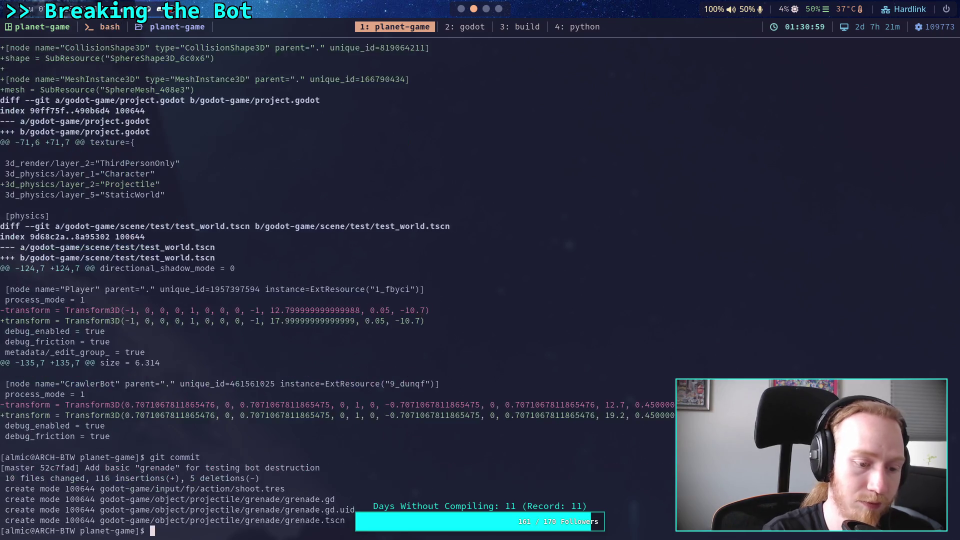
type("git push")
key("Return")
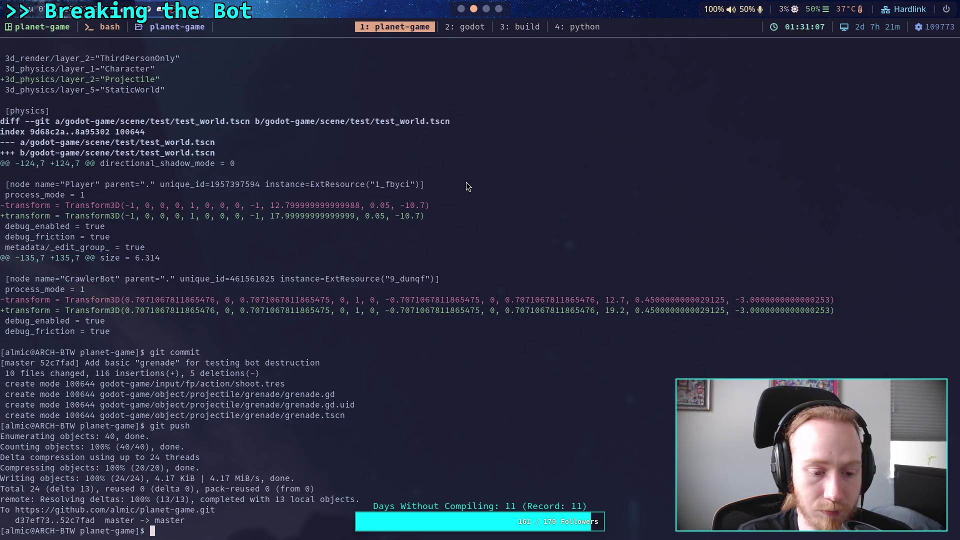
left_click(460, 8)
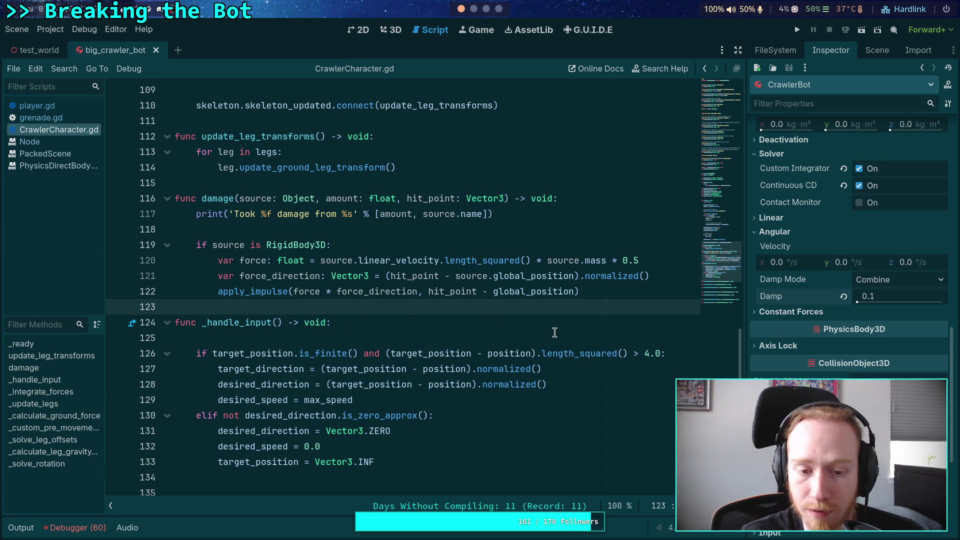
Leave CrawlerCharacter.gd for the 3D view and orbit to the crawler bot's front.
left_click(635, 291)
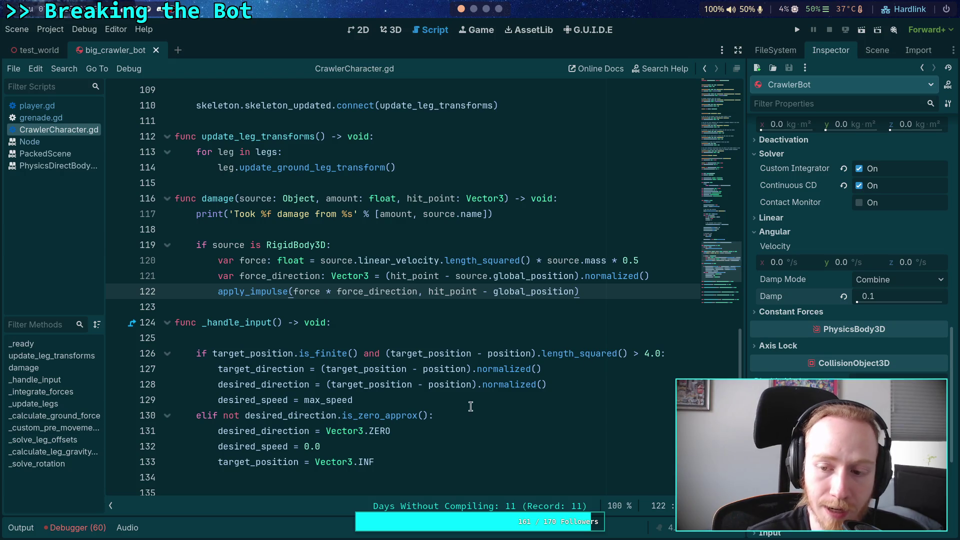
scroll(480, 400, "up", 4)
scroll(493, 394, "up", 11)
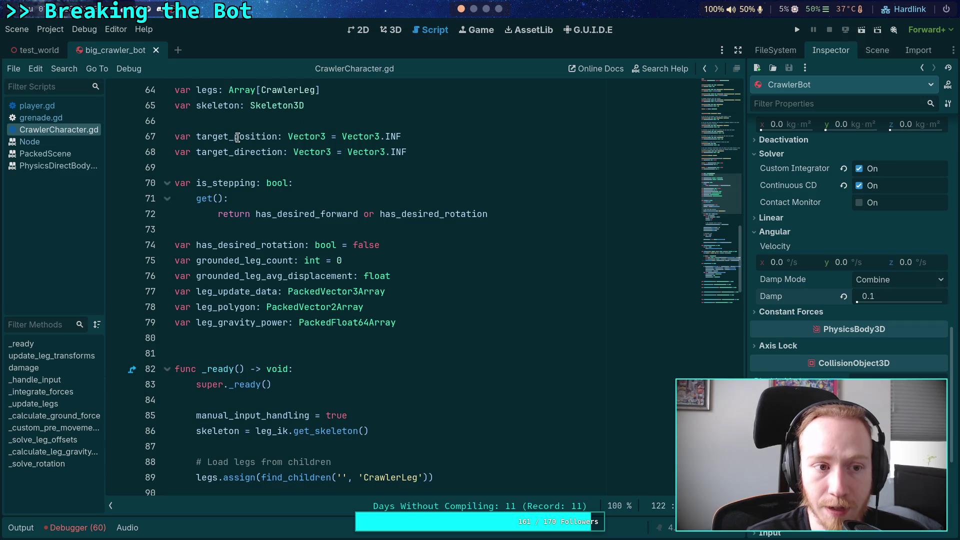
left_click(395, 30)
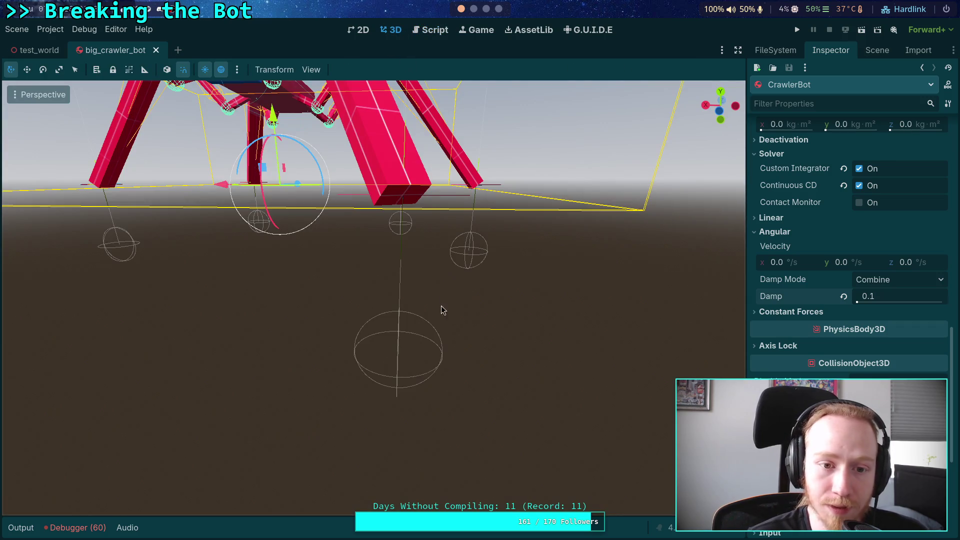
left_click_drag(650, 350, 740, 160)
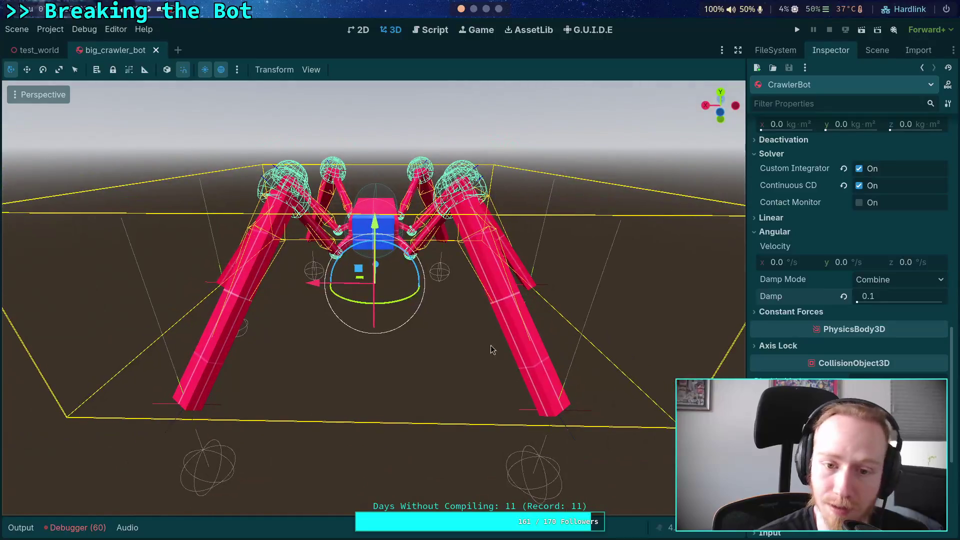
Browse the Scene tree, expanding LowerSection and selecting its box and face meshes.
left_click(876, 50)
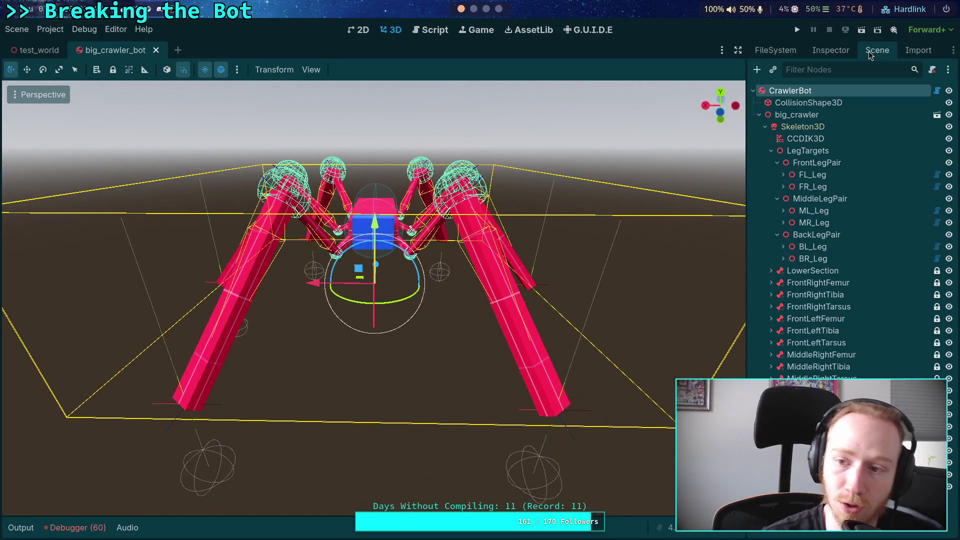
left_click(781, 152)
left_click(771, 150)
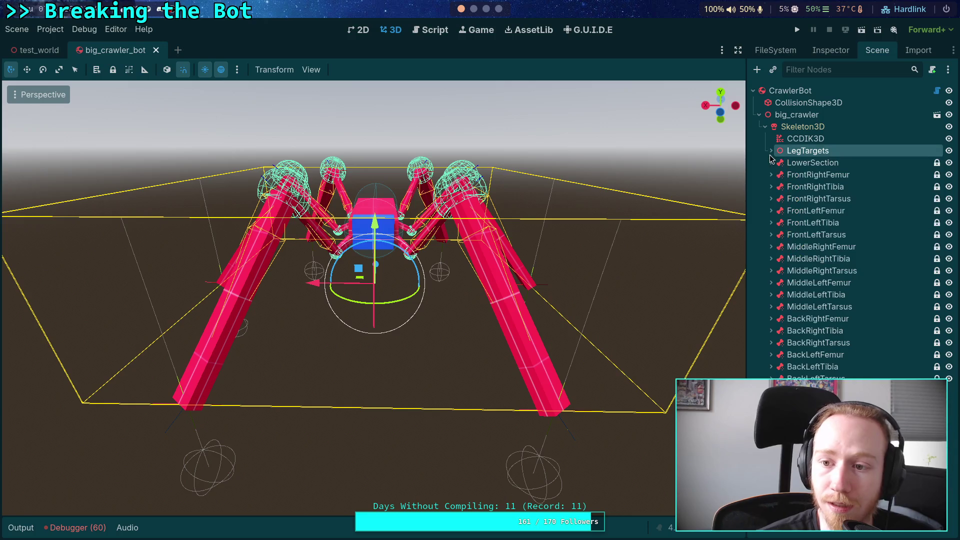
left_click(770, 162)
left_click(799, 166)
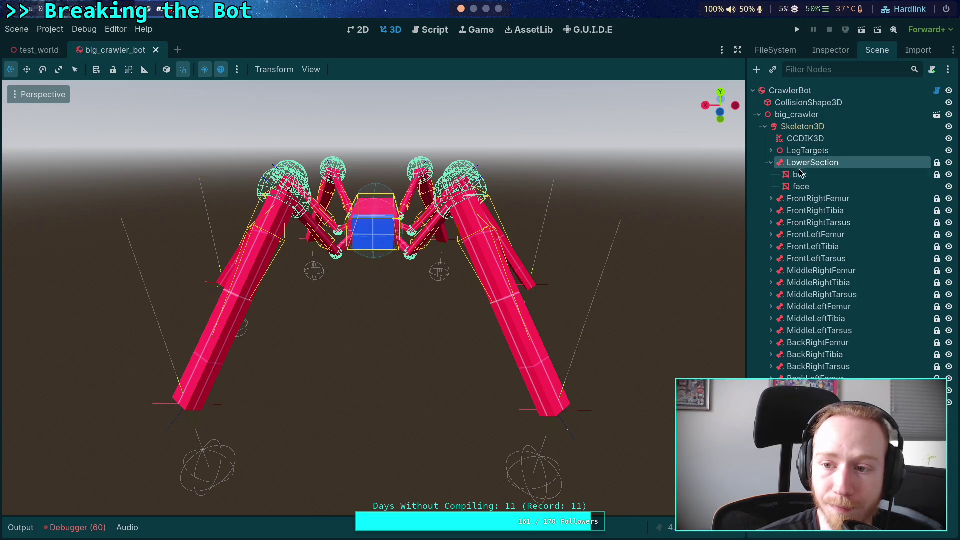
left_click(799, 173)
left_click(803, 188)
left_click(805, 175)
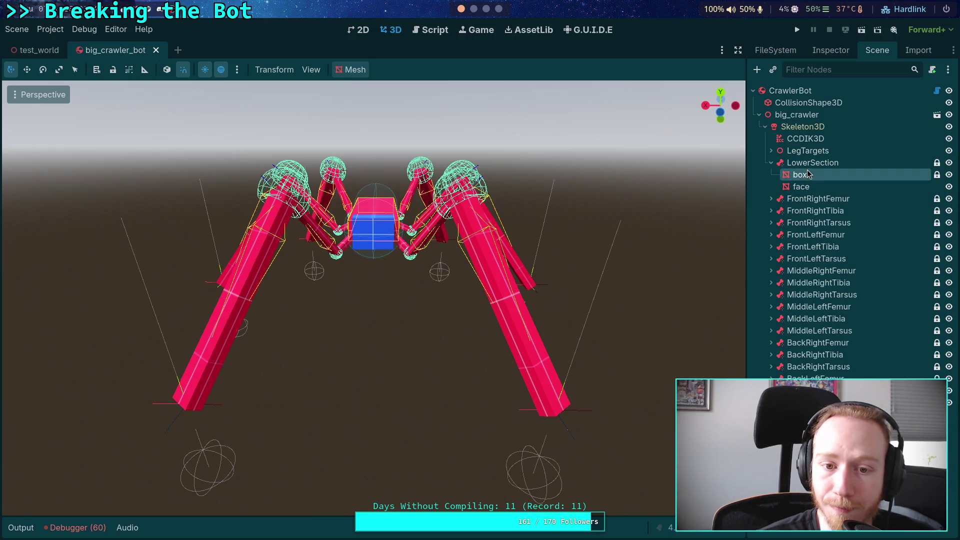
left_click(774, 165)
left_click(777, 167)
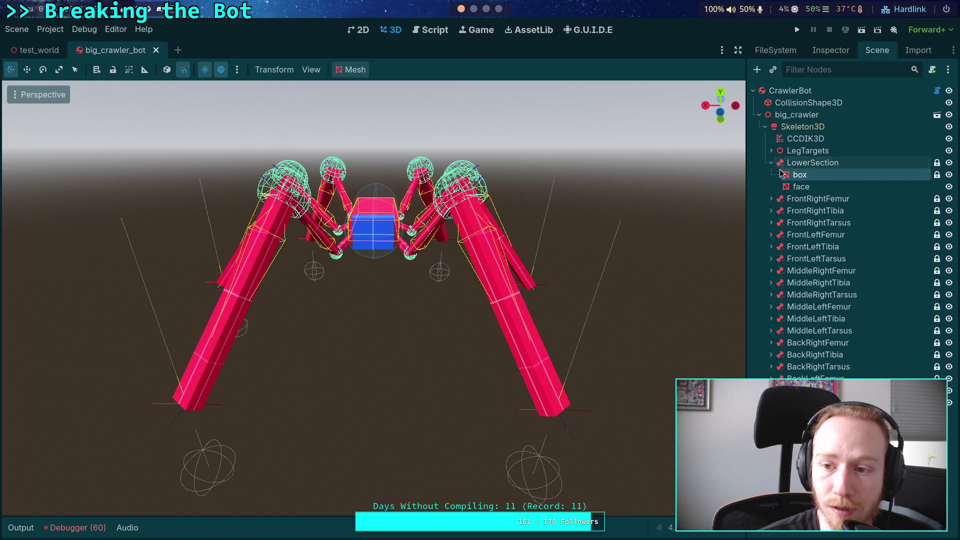
left_click(777, 163)
left_click(771, 162)
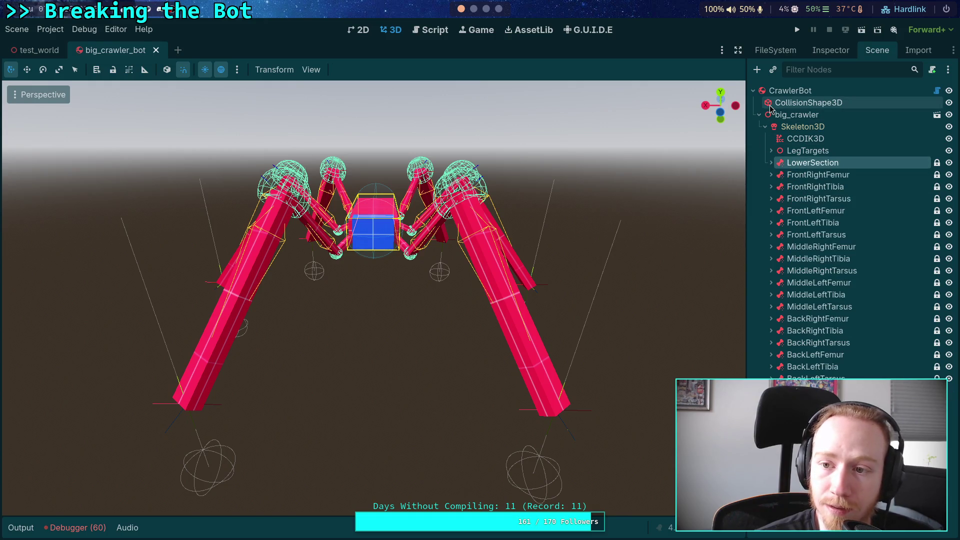
Check the root CollisionShape3D's CapsuleShape3D at y 0.9 and rotated -90°, then select FrontRightFemur.
left_click(770, 107)
left_click_drag(600, 215, 578, 249)
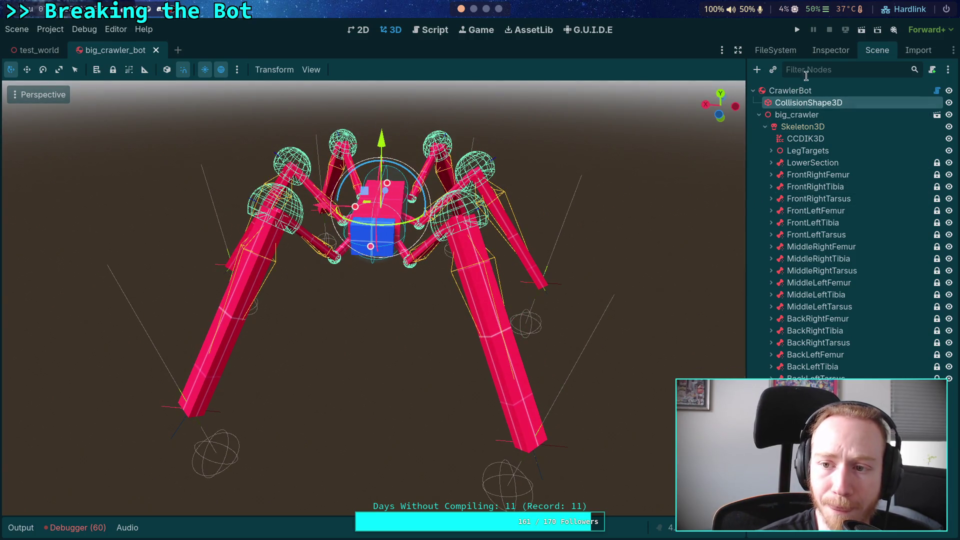
left_click(820, 52)
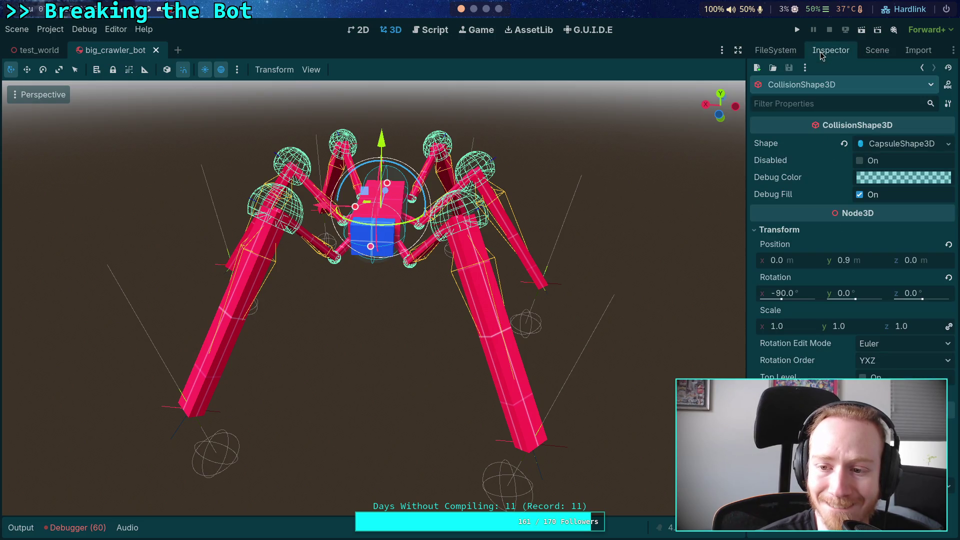
left_click(864, 54)
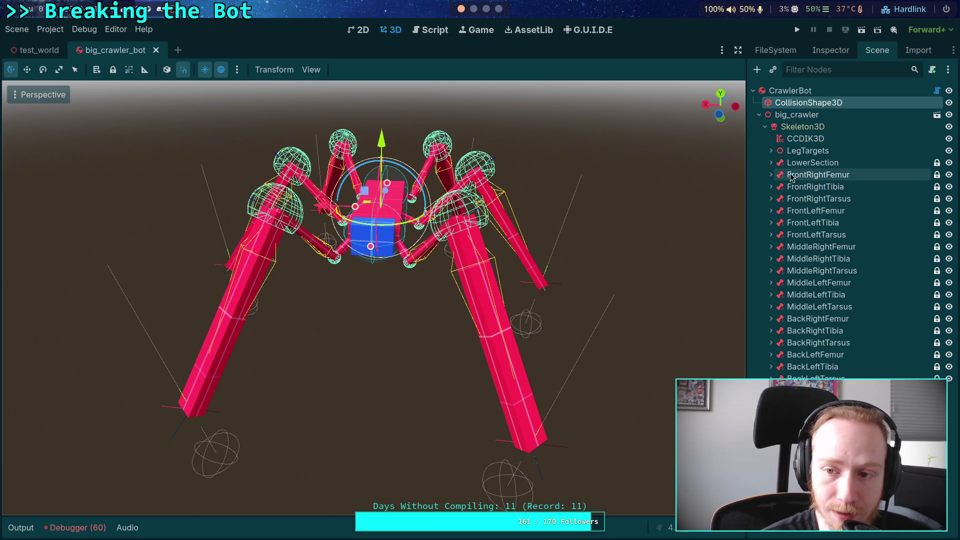
left_click(772, 175)
left_click(817, 174)
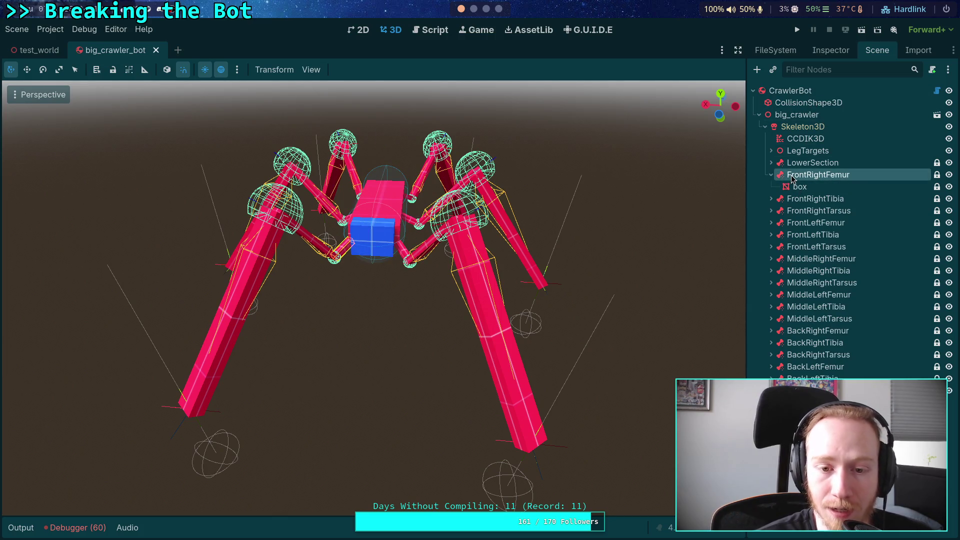
Start adding a child node to FrontRightFemur, then cancel without adding it.
right_click(815, 176)
left_click(824, 191)
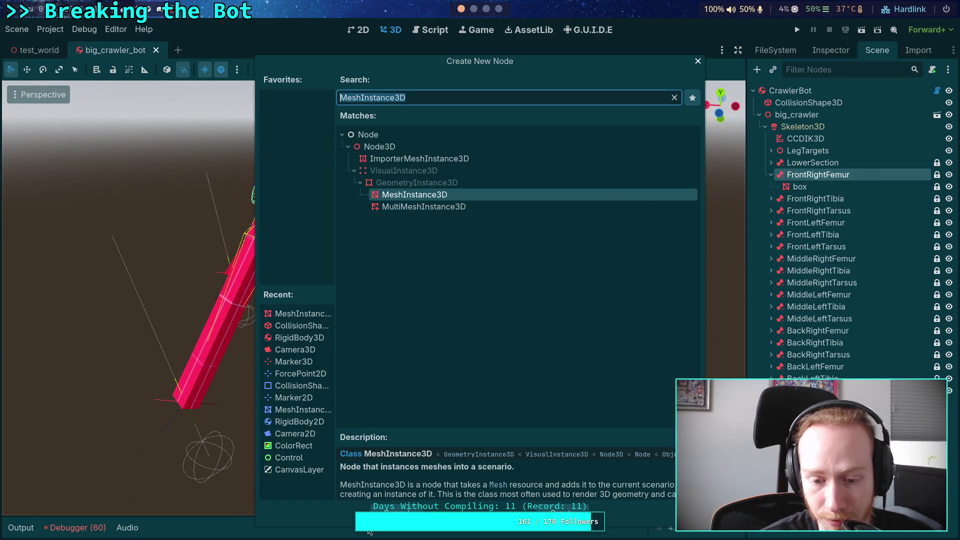
left_click(590, 300)
left_click(402, 506)
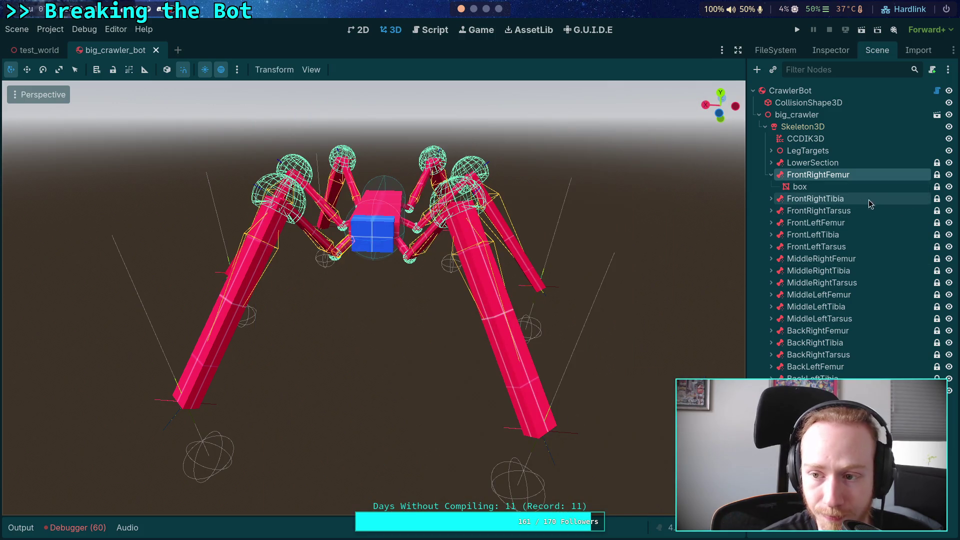
Inspect the FrontRight tibia and tarsus bones, then expand the FrontLeftTarsus branch.
left_click(853, 199)
left_click(838, 212)
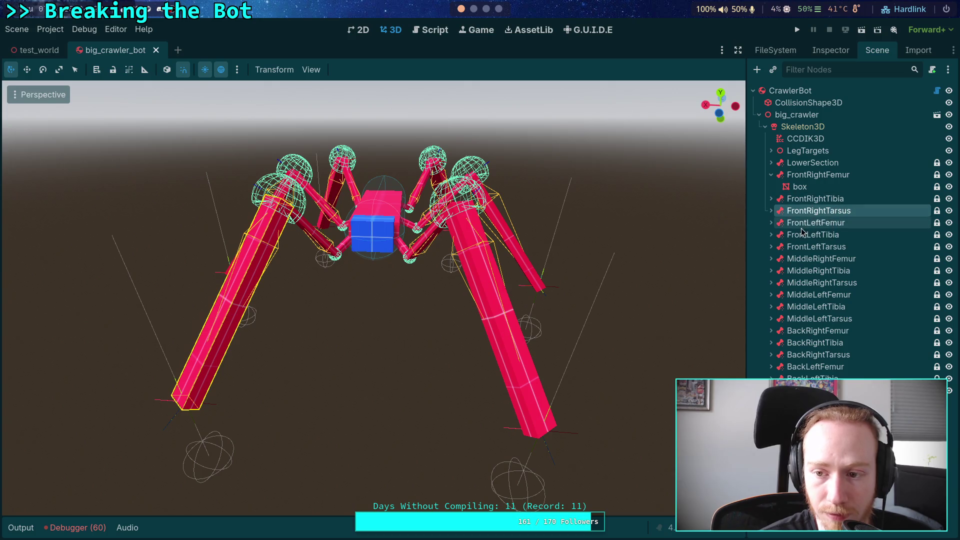
left_click(770, 175)
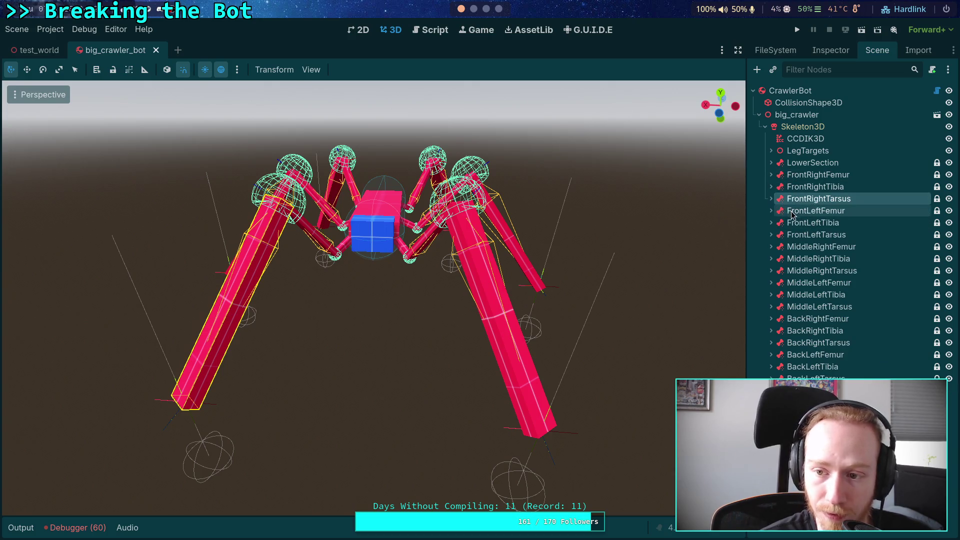
left_click(799, 223)
left_click(799, 235)
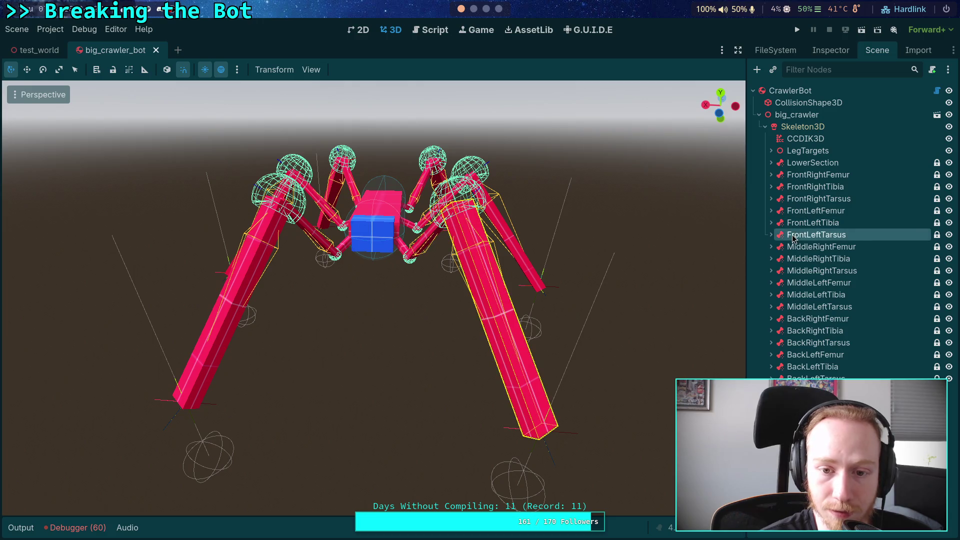
left_click(770, 234)
Add a CollisionShape3D child under FrontLeftTarsus.
right_click(772, 239)
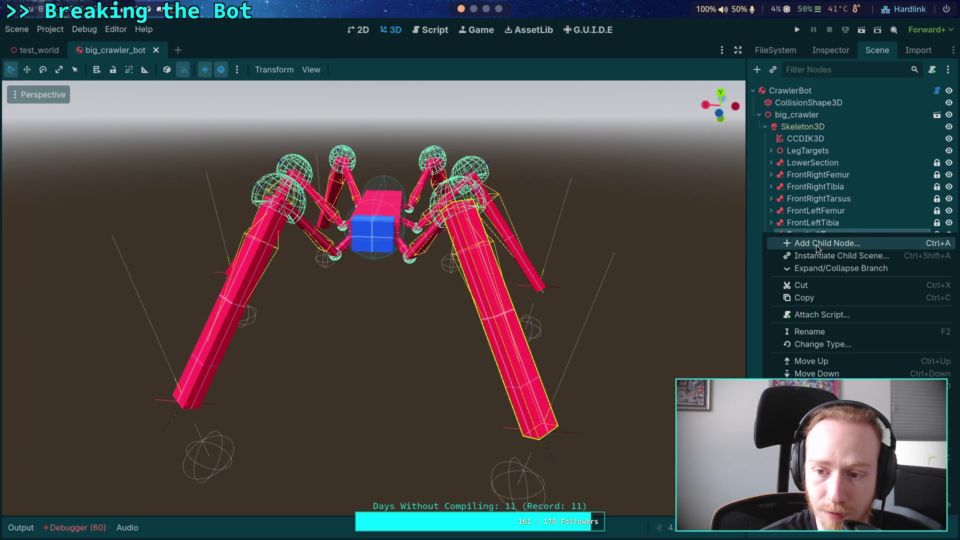
left_click(792, 243)
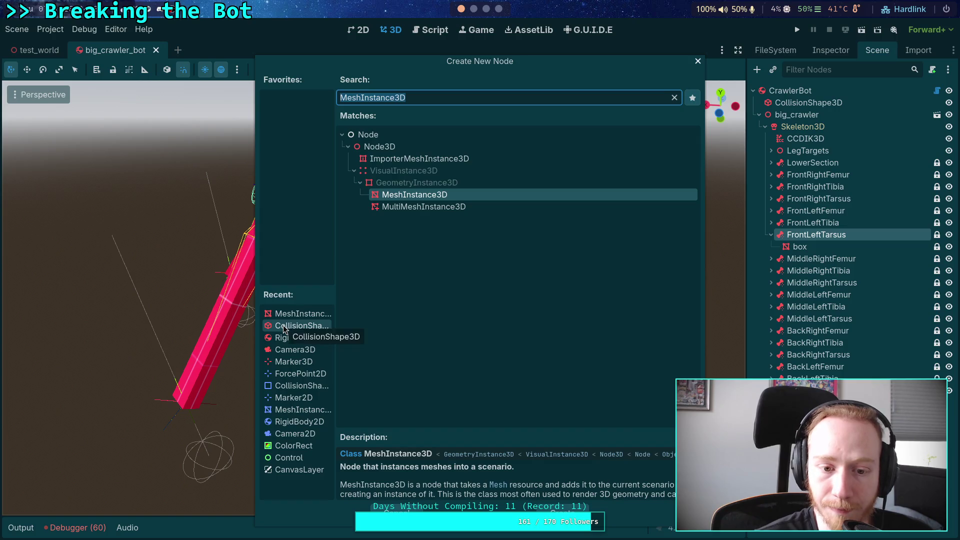
double_click(286, 325)
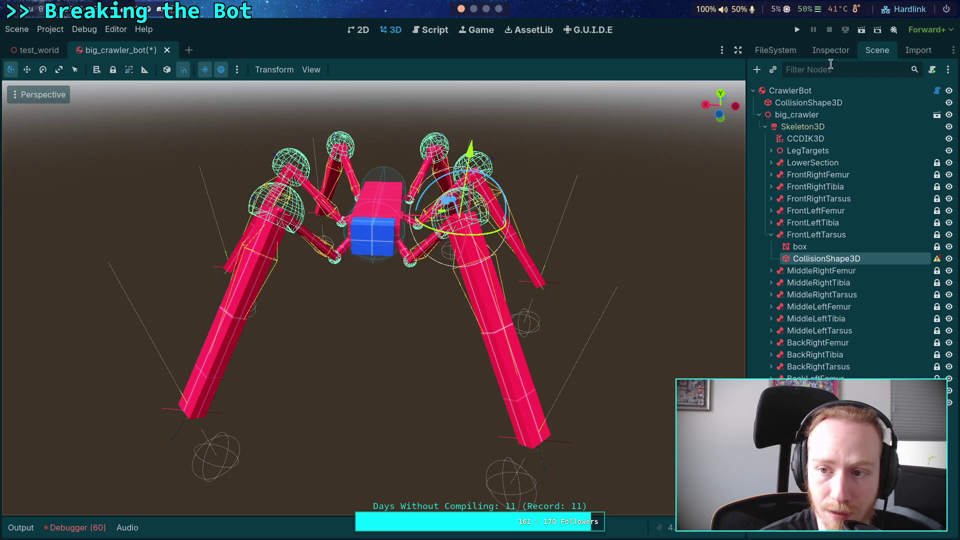
Expand LegTargets and inspect FrontLegPair and its FL_Target node.
mouse_move(934, 259)
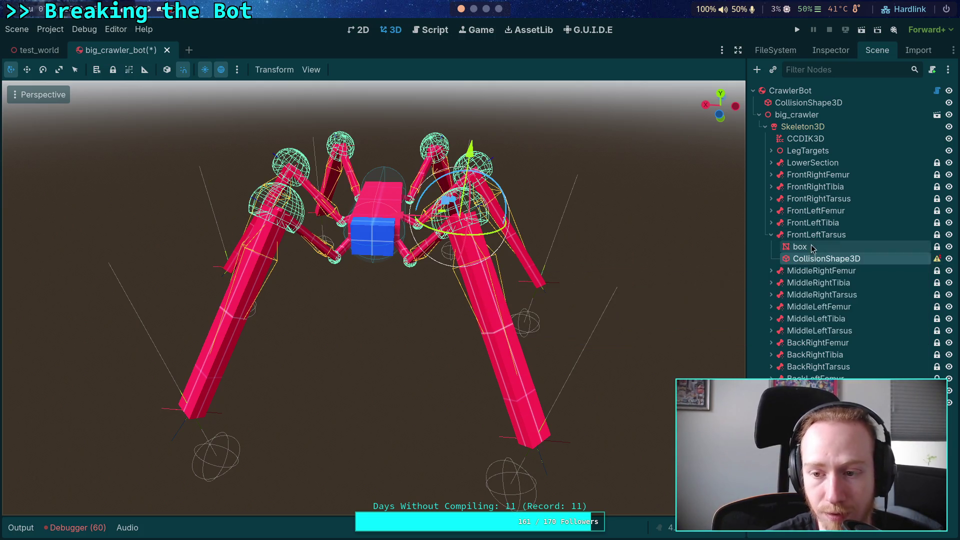
left_click(771, 150)
left_click(791, 164)
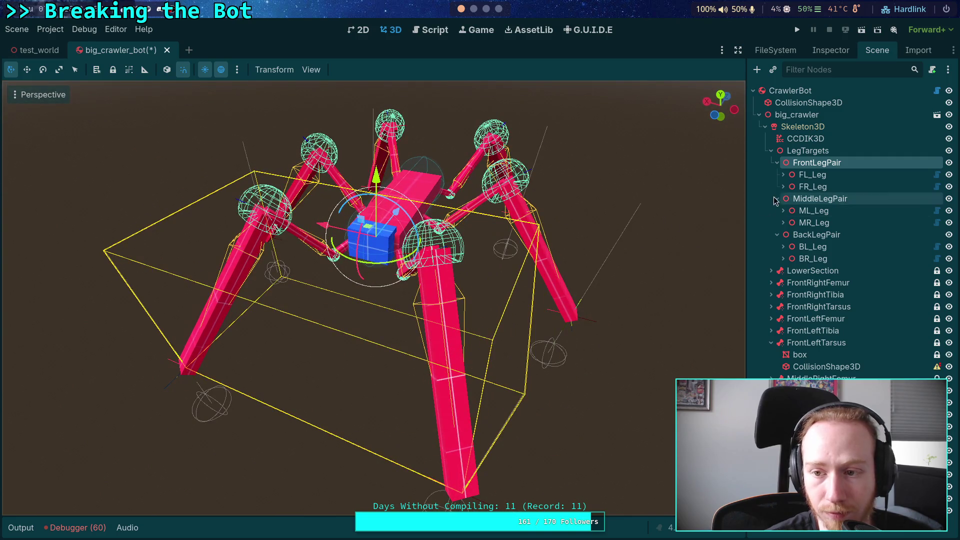
left_click(783, 174)
left_click(814, 198)
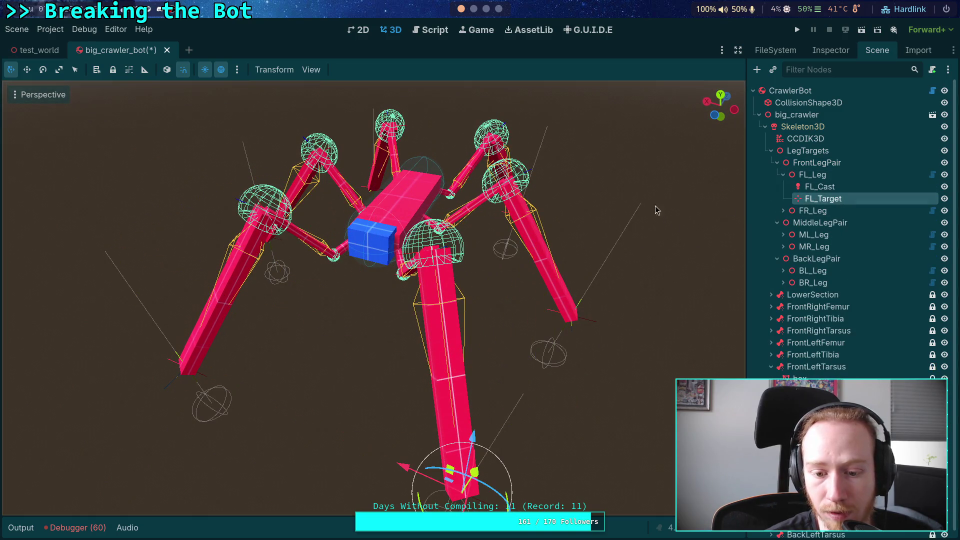
left_click(776, 163)
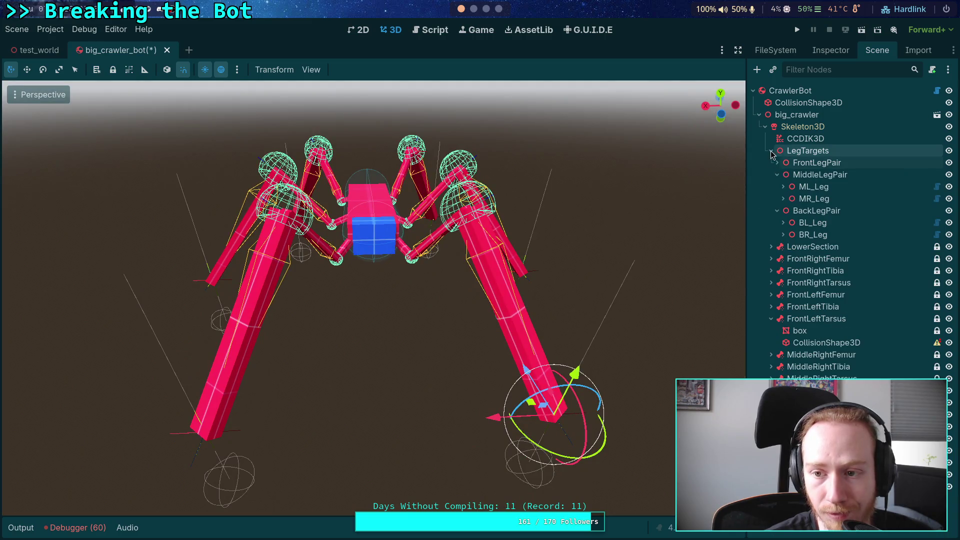
Reselect the new collision shape and FrontLeftTarsus, then switch the dock to FileSystem.
left_click(811, 343)
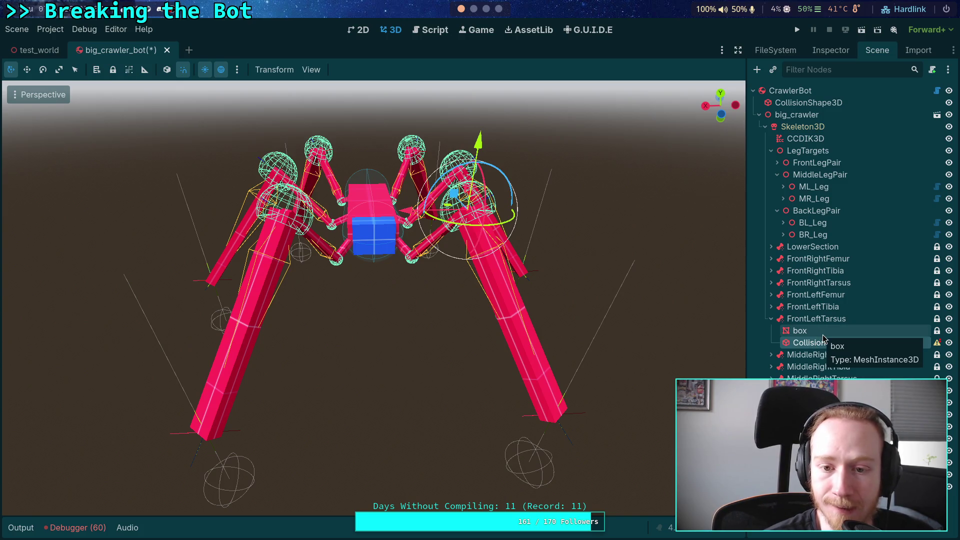
left_click(802, 320)
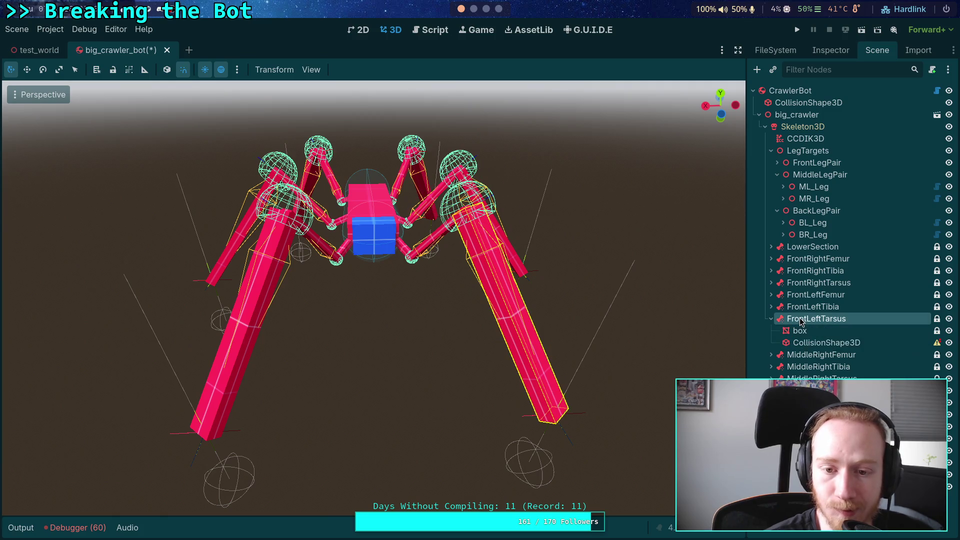
right_click(813, 322)
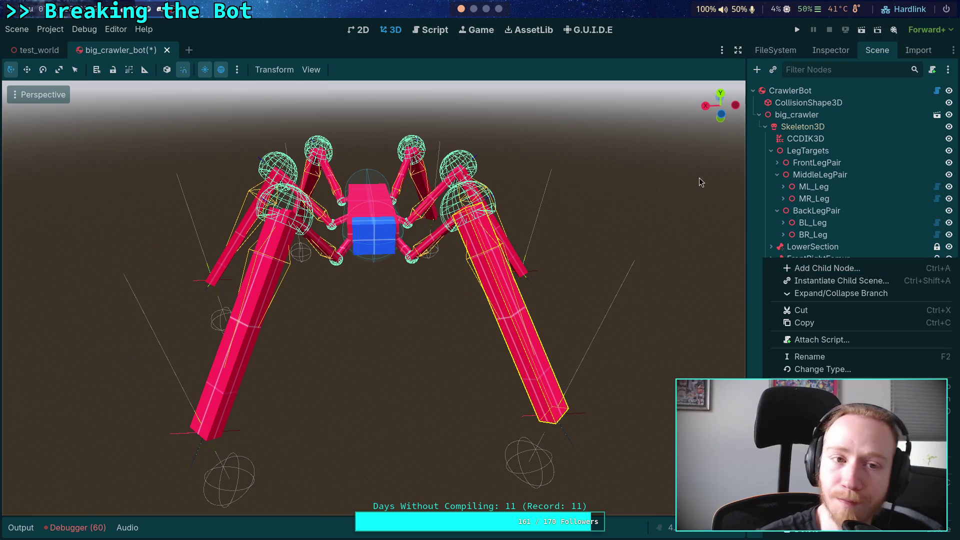
left_click(796, 52)
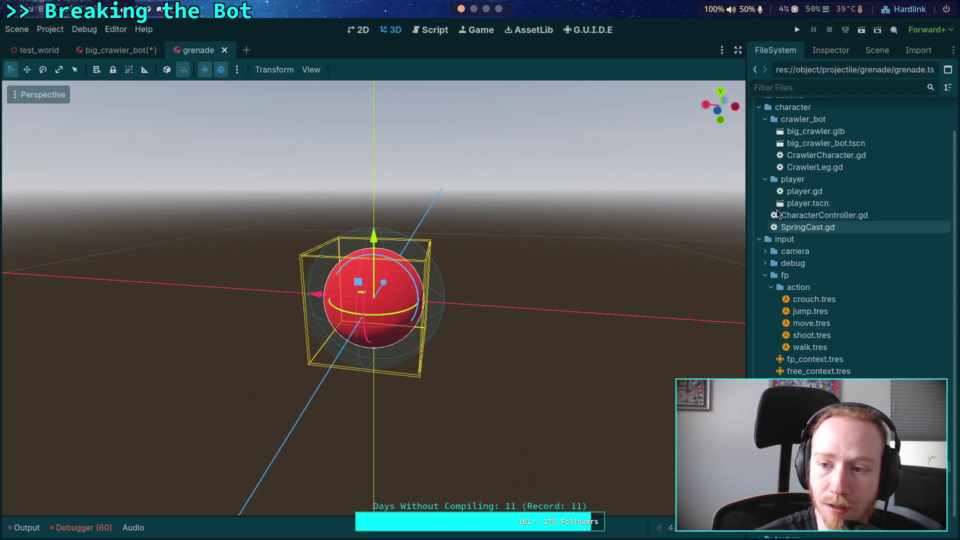
Open the grenade scene and show the Grenade rigid body's properties in the Inspector.
left_click(830, 51)
left_click(874, 52)
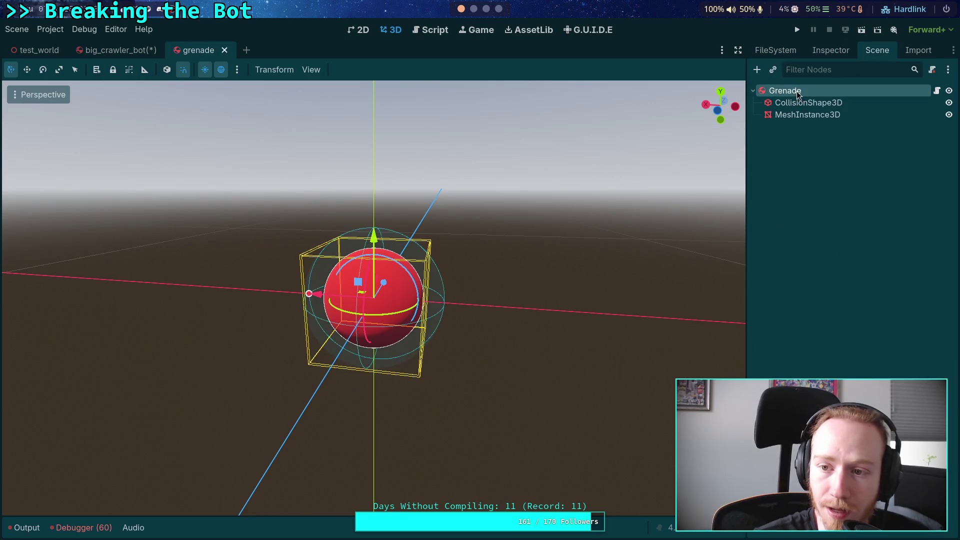
left_click(831, 51)
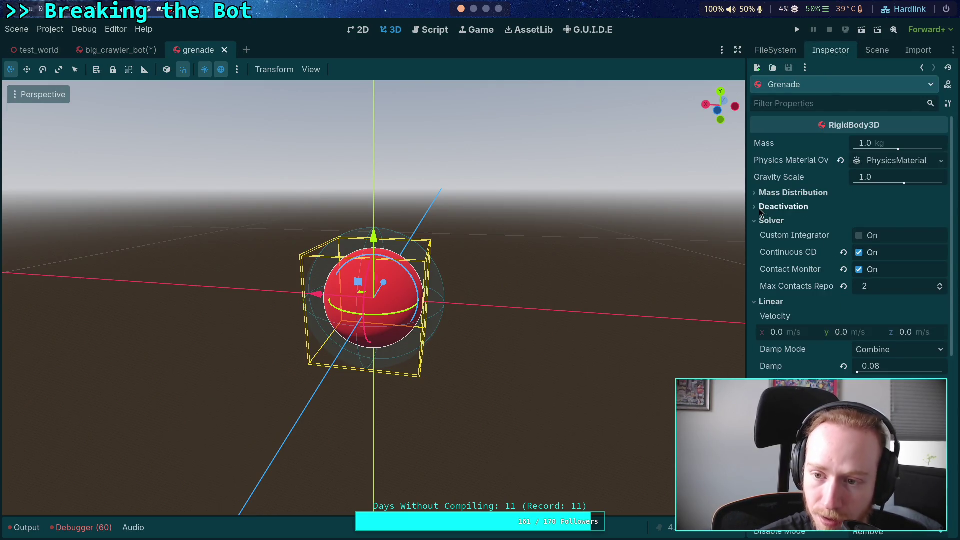
scroll(800, 339, "down", 5)
scroll(802, 351, "down", 2)
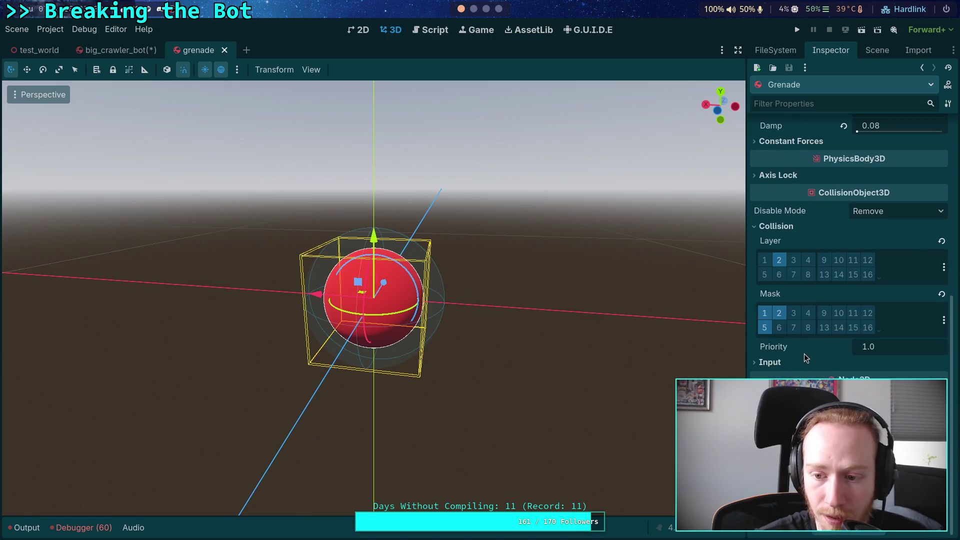
scroll(792, 361, "up", 3)
scroll(794, 367, "up", 5)
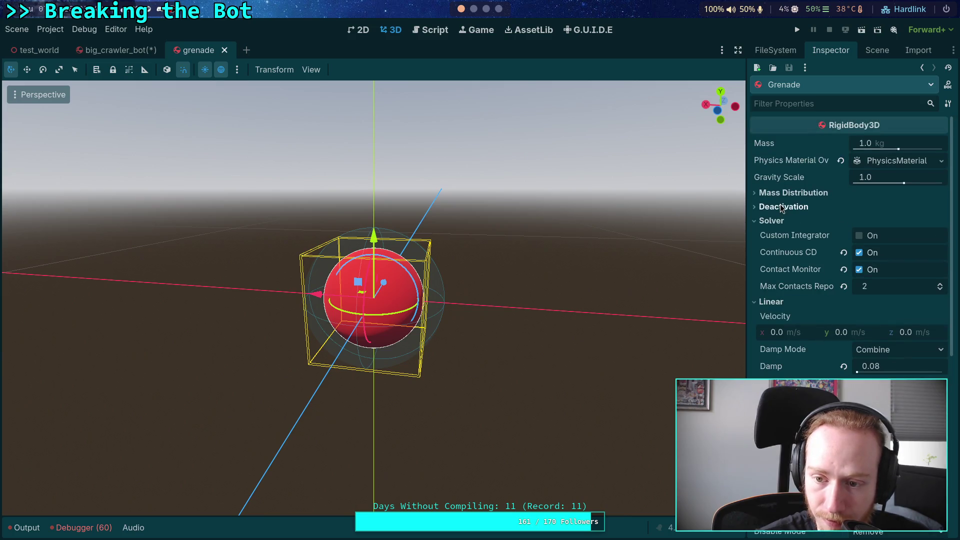
Check and fold Deactivation, Mass Distribution, Solver, Linear, Angular, Constant Forces and Axis Lock groups.
left_click(782, 207)
left_click(781, 207)
left_click(793, 194)
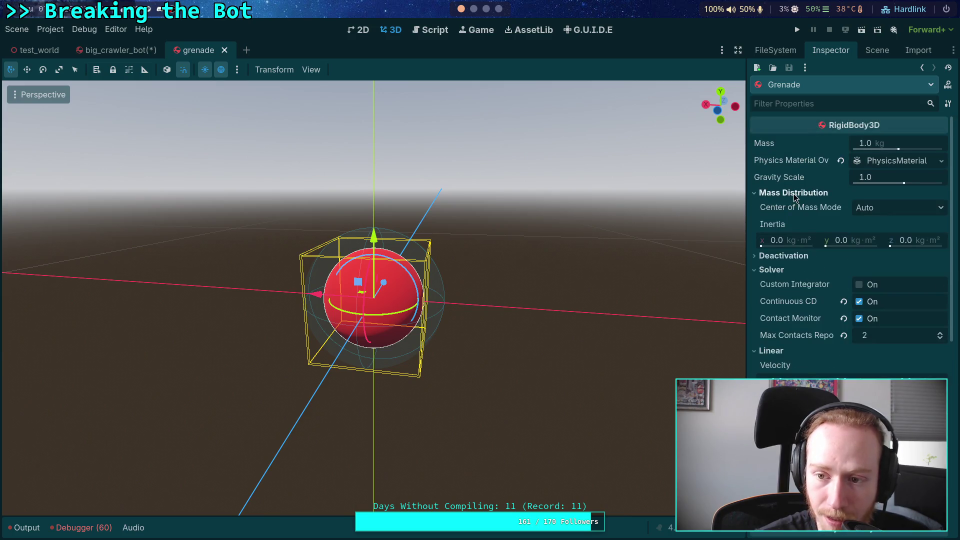
left_click(794, 195)
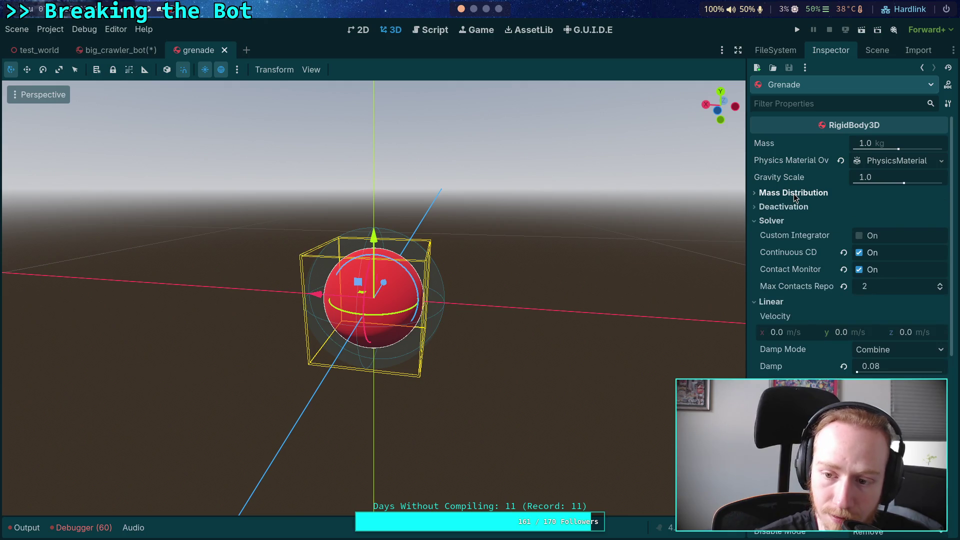
left_click(770, 221)
left_click(771, 235)
left_click(780, 248)
left_click(783, 264)
left_click(783, 263)
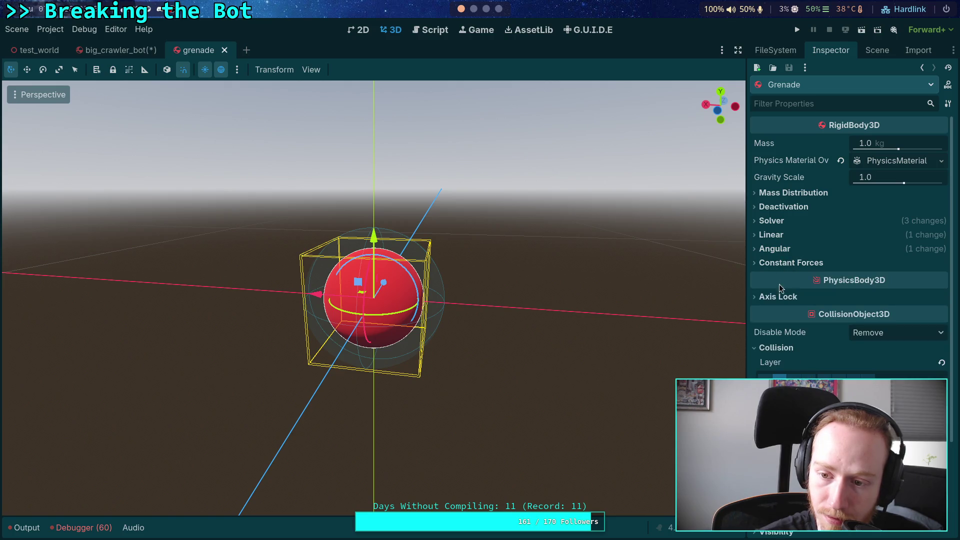
left_click(777, 297)
left_click(778, 297)
Collapse the Collision layer and mask settings further down the Inspector.
scroll(795, 319, "down", 2)
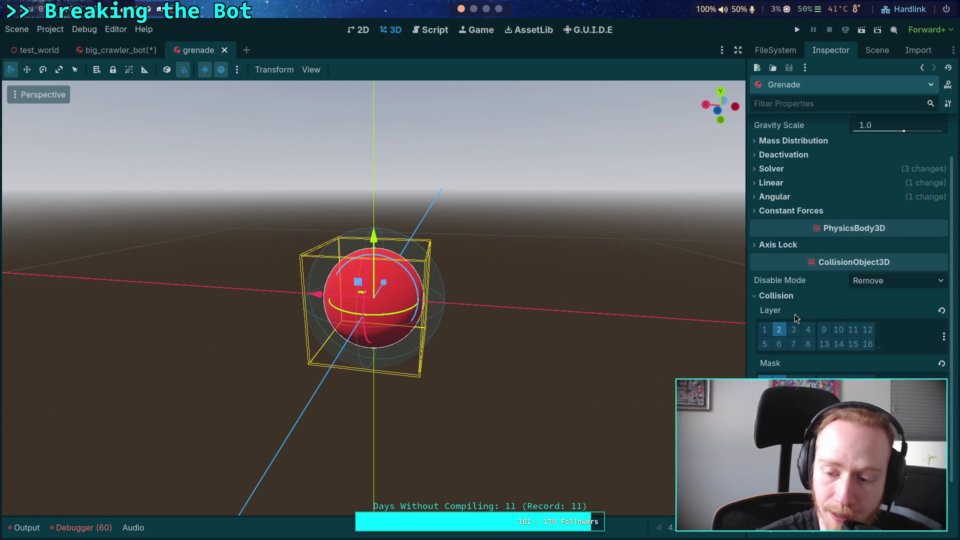
scroll(796, 306, "down", 2)
scroll(783, 274, "down", 1)
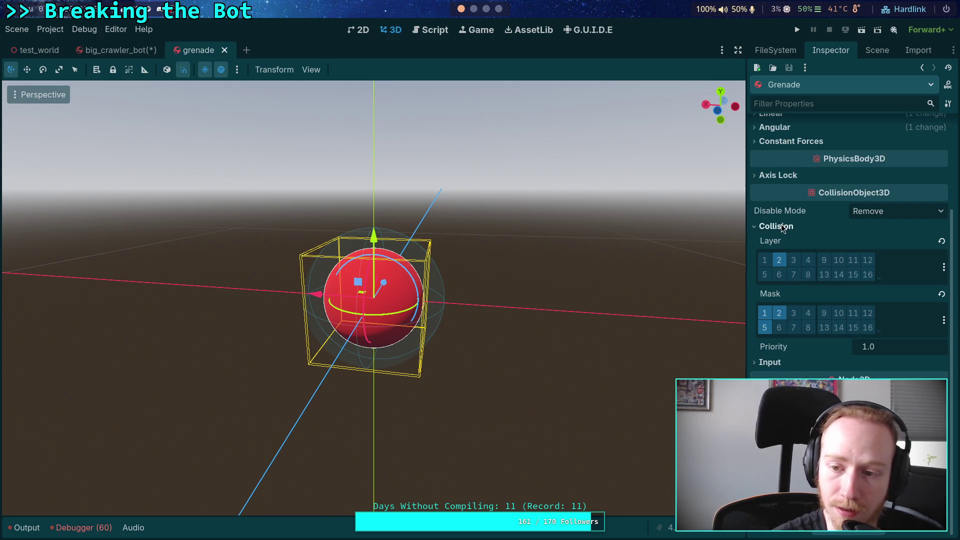
scroll(781, 224, "up", 4)
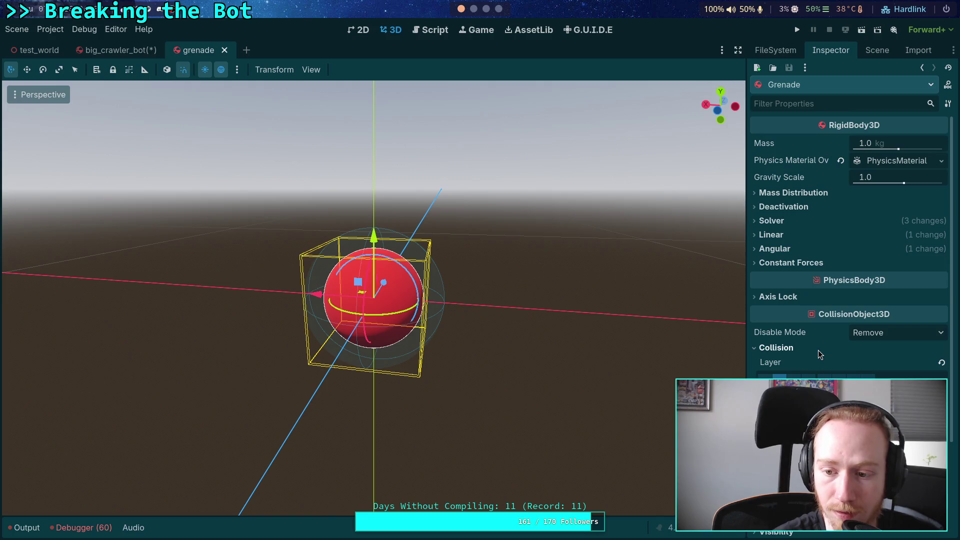
left_click(788, 350)
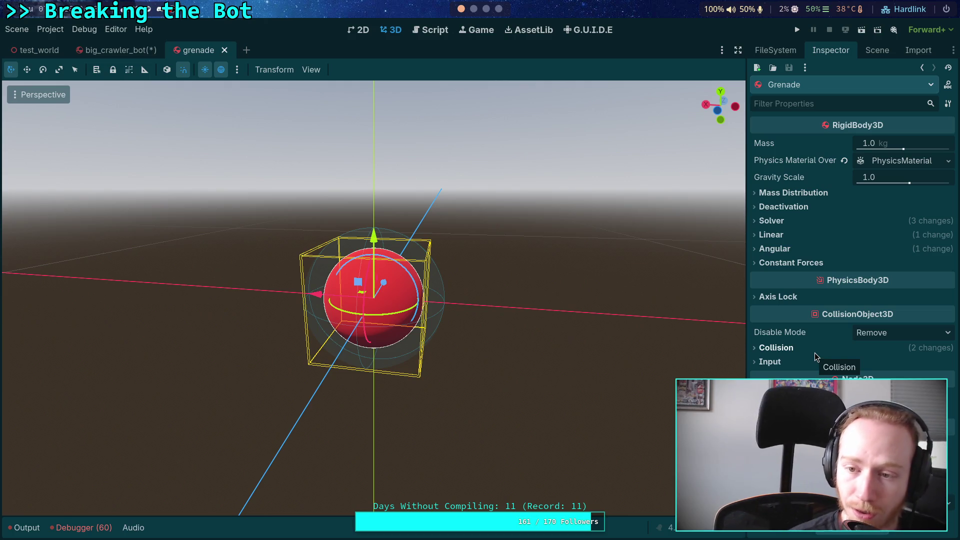
Set the grenade's Mass to 100 kg.
left_click(891, 141)
type("100")
key("Return")
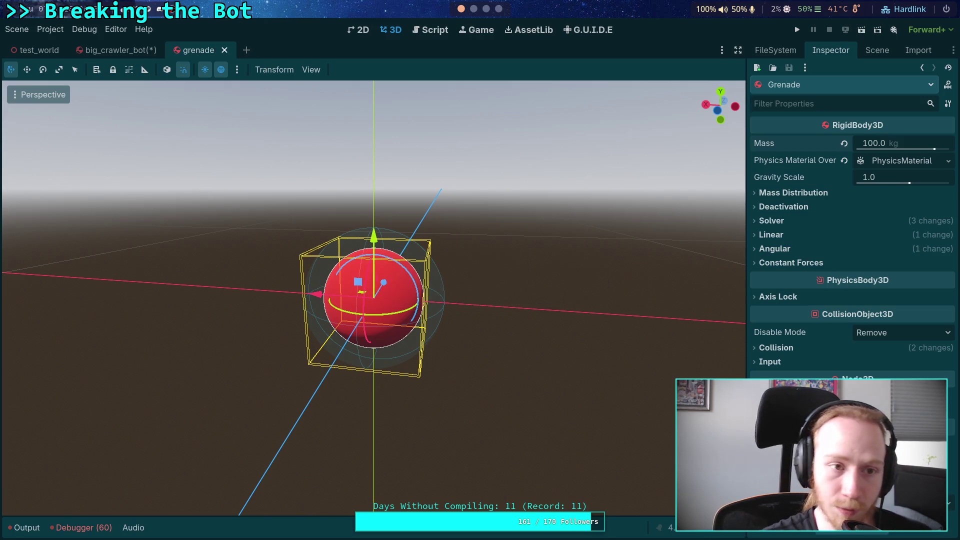
Close the big_crawler_bot scene without saving its changes.
left_click(122, 53)
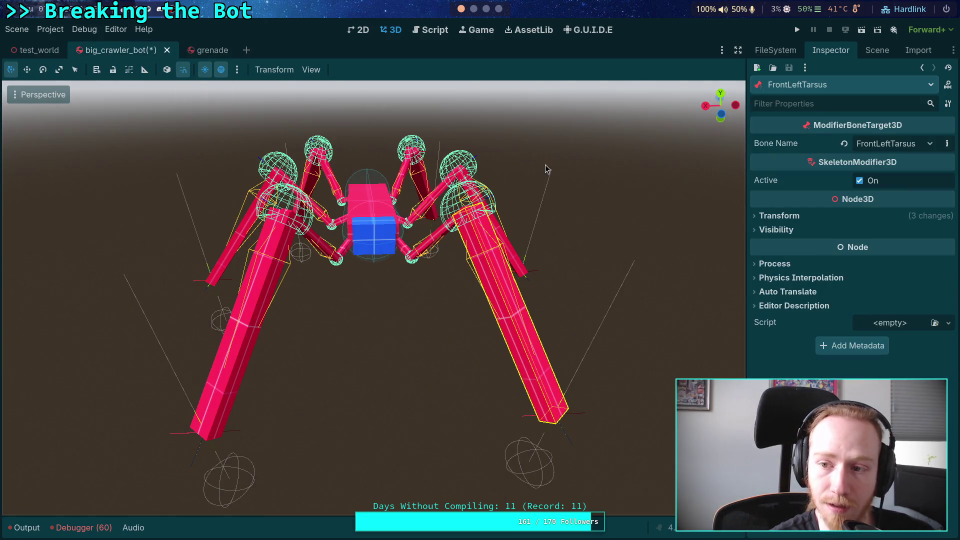
left_click(877, 51)
left_click(826, 342)
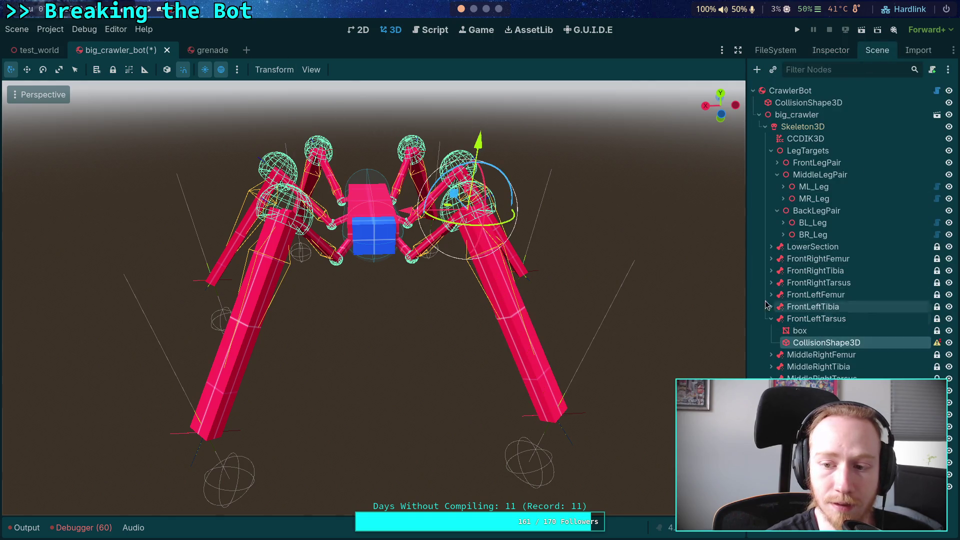
left_click(167, 54)
left_click(384, 306)
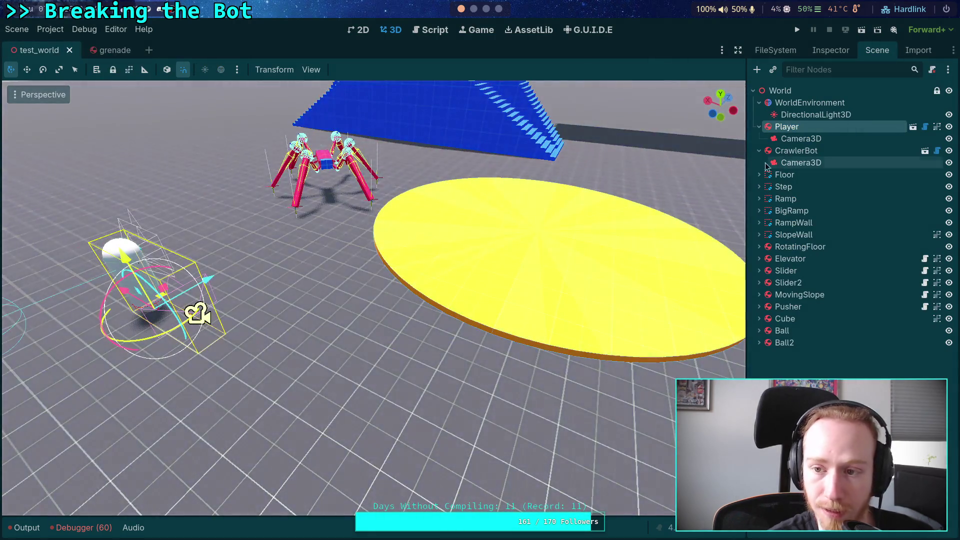
Comment out the apply_impulse line in CrawlerBot's script, then run and stop the game.
left_click(800, 151)
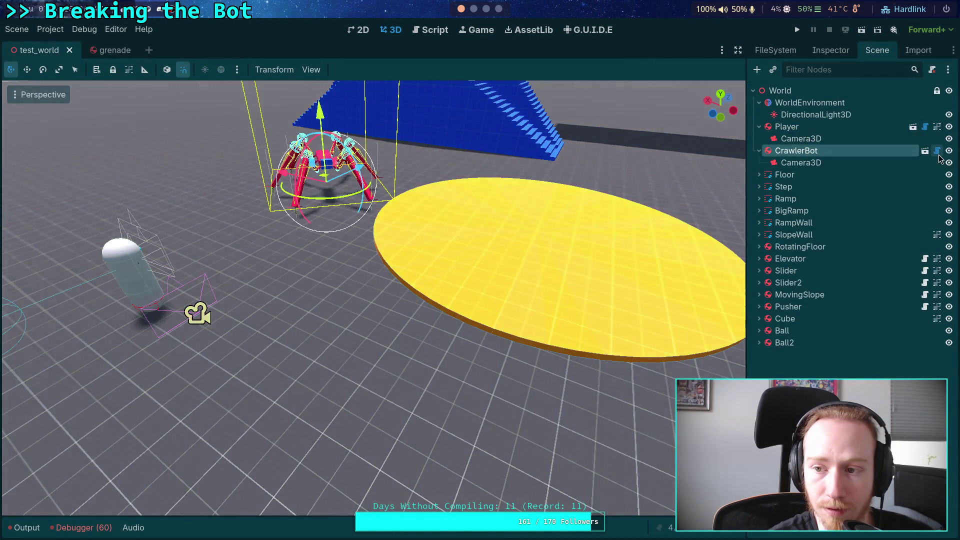
left_click(936, 150)
scroll(436, 246, "down", 15)
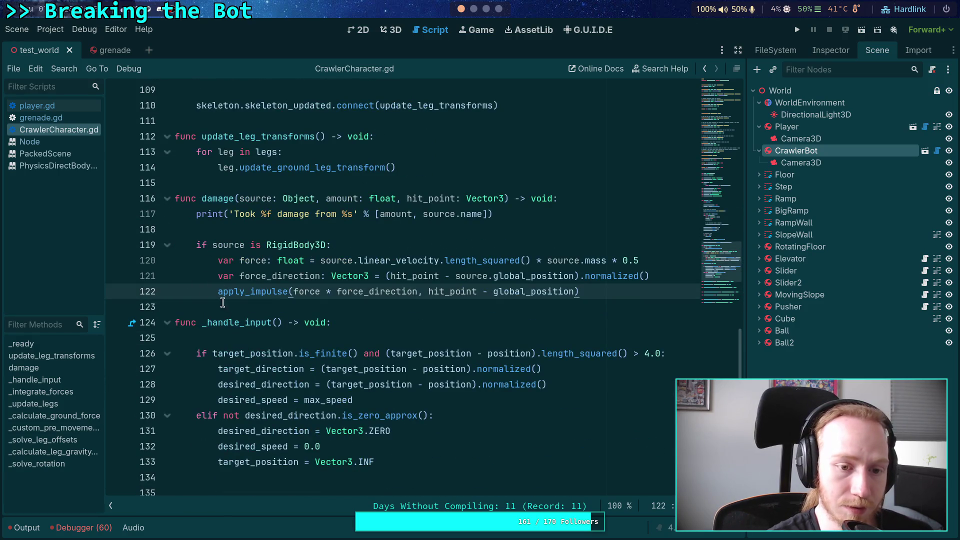
type("#")
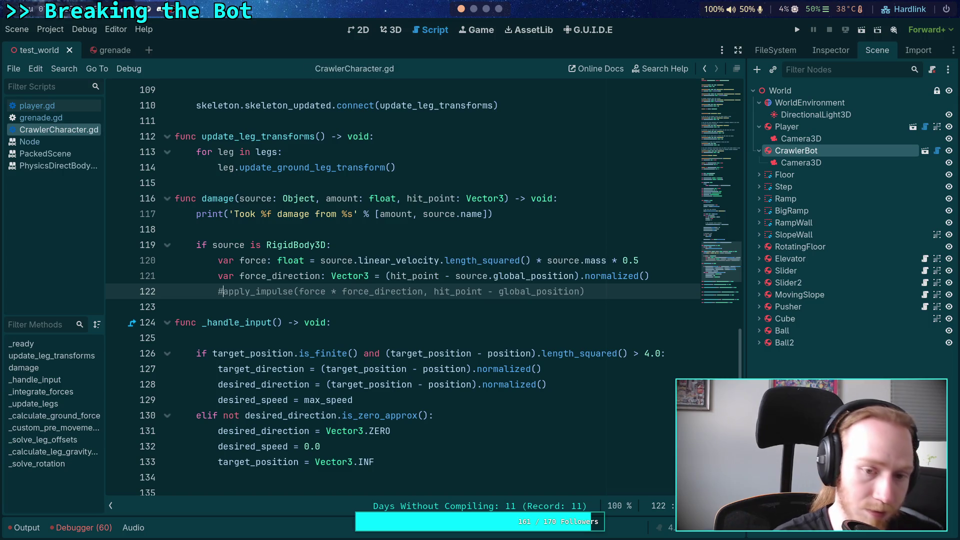
left_click(796, 29)
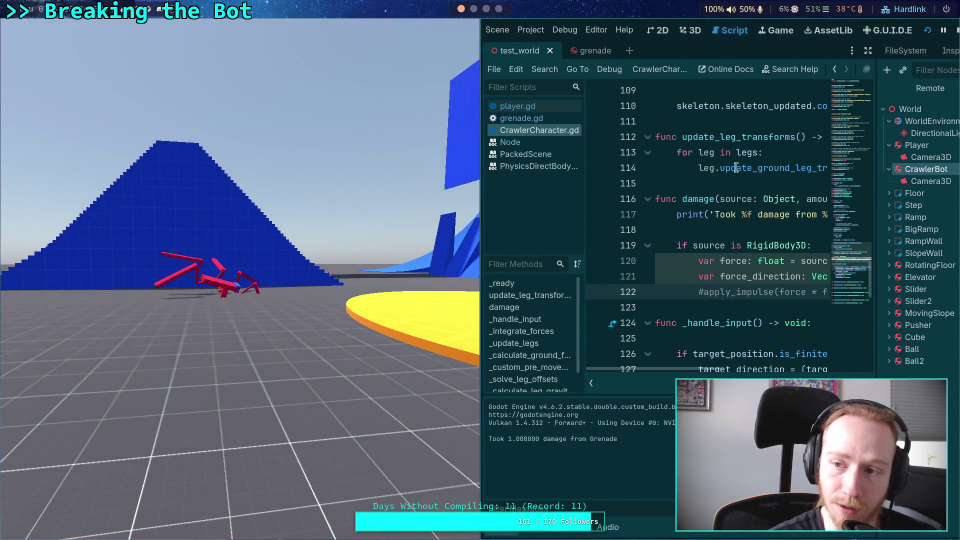
left_click(955, 31)
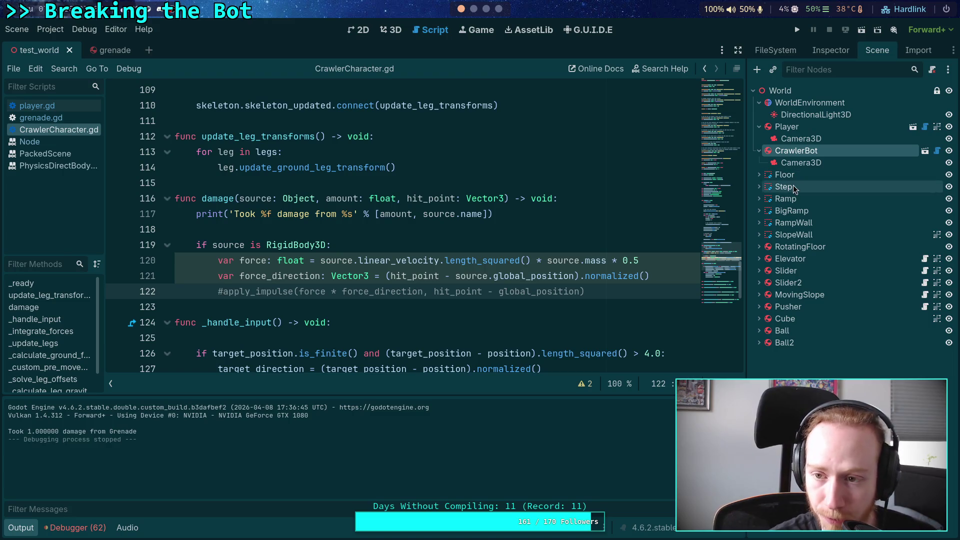
Set the grenade's Mass back to 1.0 kg and save the scene.
left_click(62, 118)
left_click(826, 52)
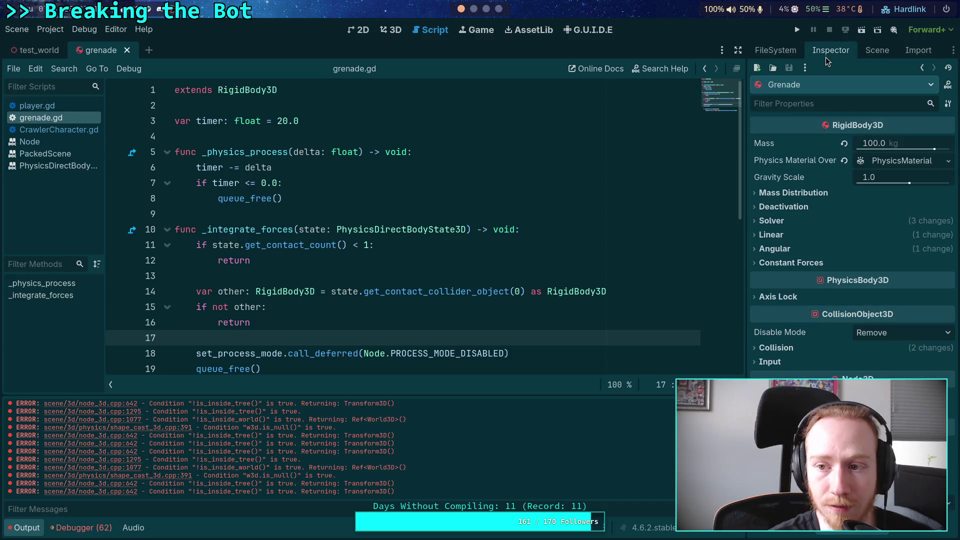
type("1")
key("Return")
key("ctrl+s")
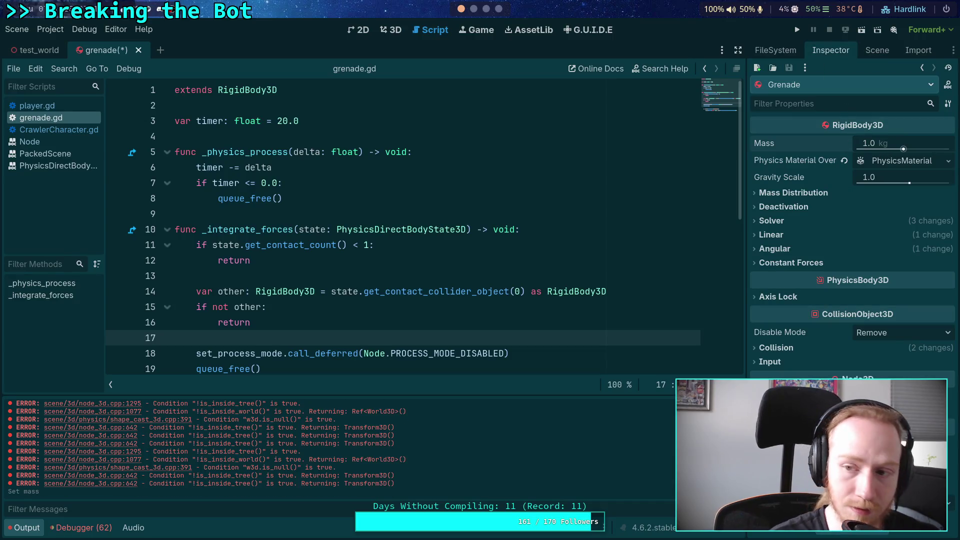
Play-test the game, walking the player toward the spider, then stop it.
left_click(797, 30)
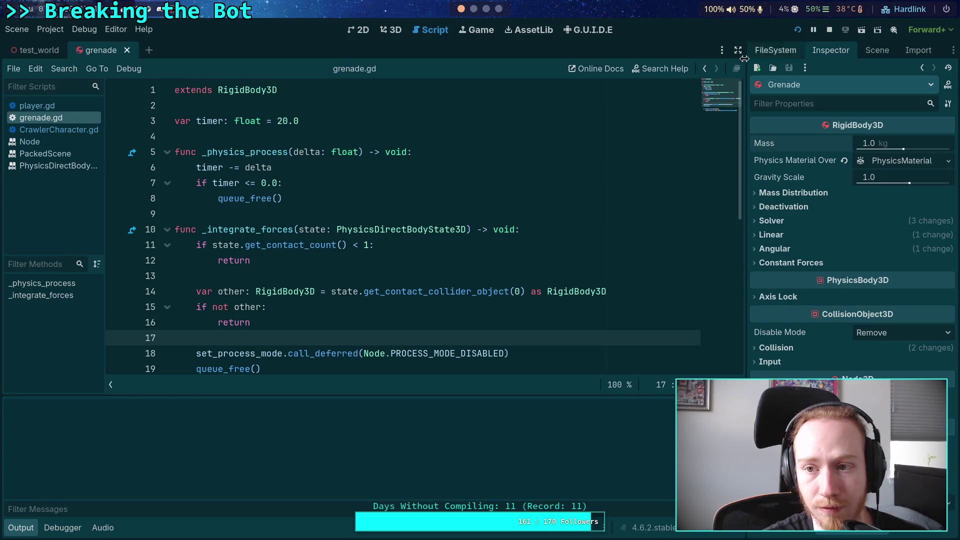
key("w")
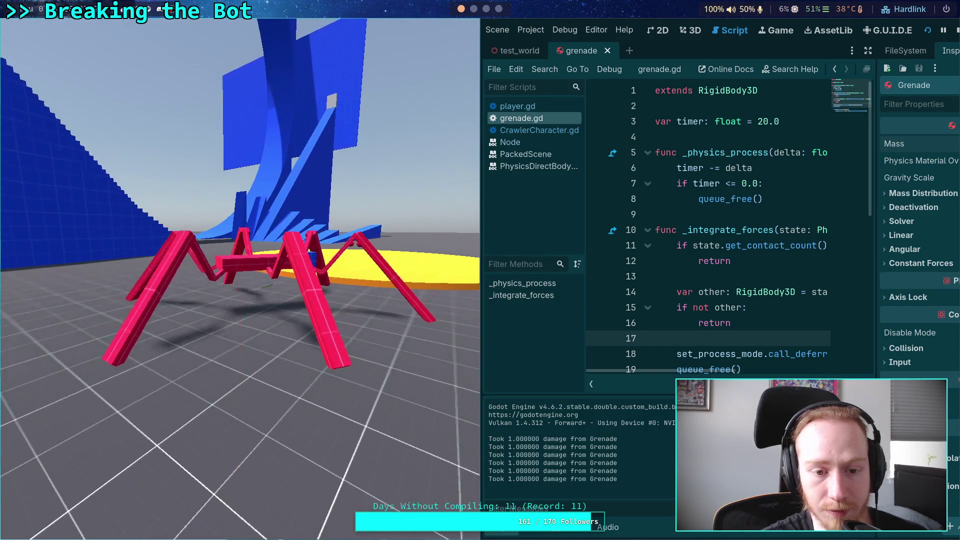
left_click(956, 30)
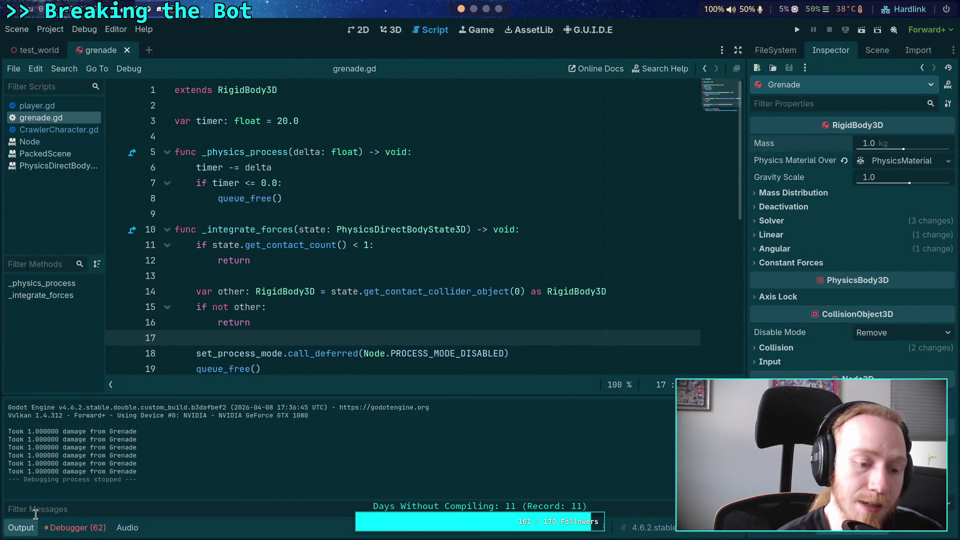
Hide the output log and return to CrawlerCharacter.gd via the Node documentation.
left_click(23, 529)
left_click(50, 142)
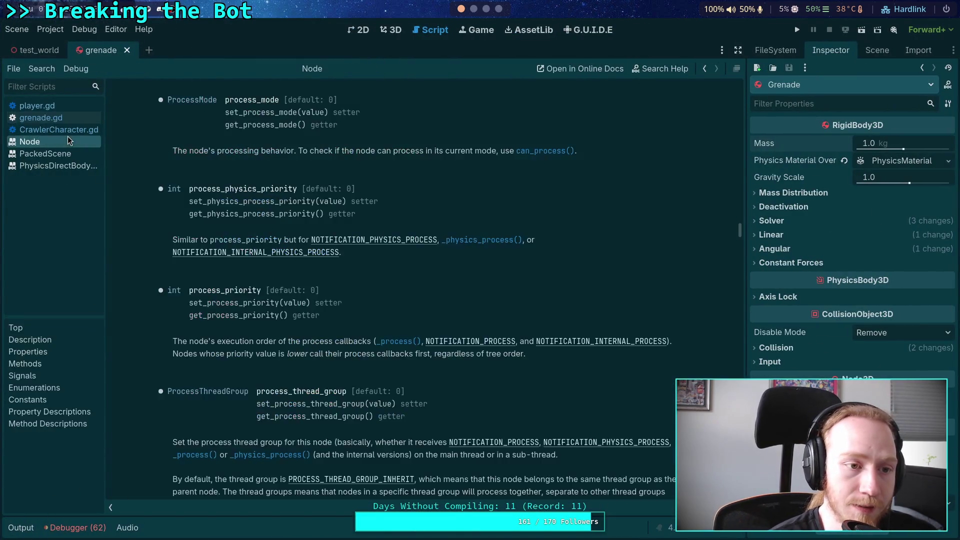
left_click(70, 131)
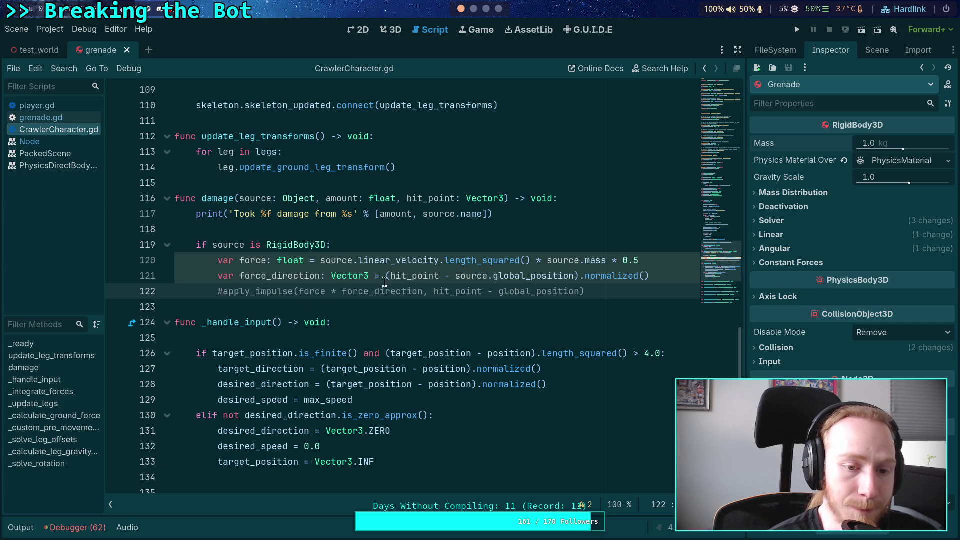
Delete the RigidBody3D impulse block on lines 119–122 of the script.
left_click_drag(586, 292, 173, 246)
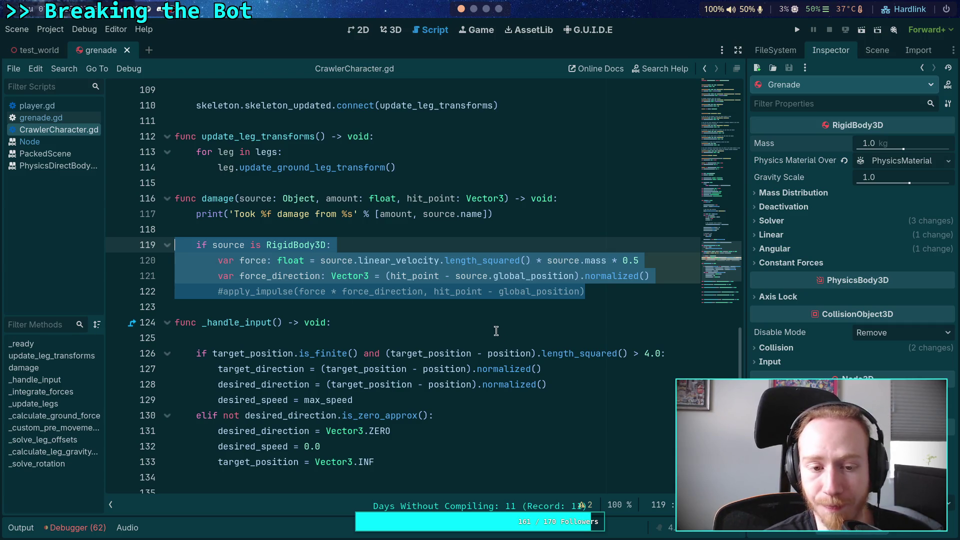
key("BackSpace")
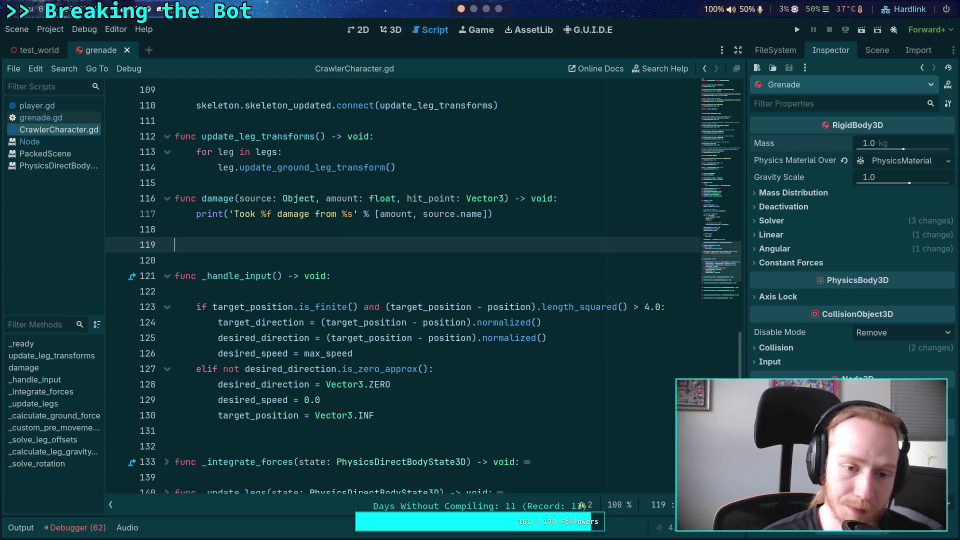
key("BackSpace")
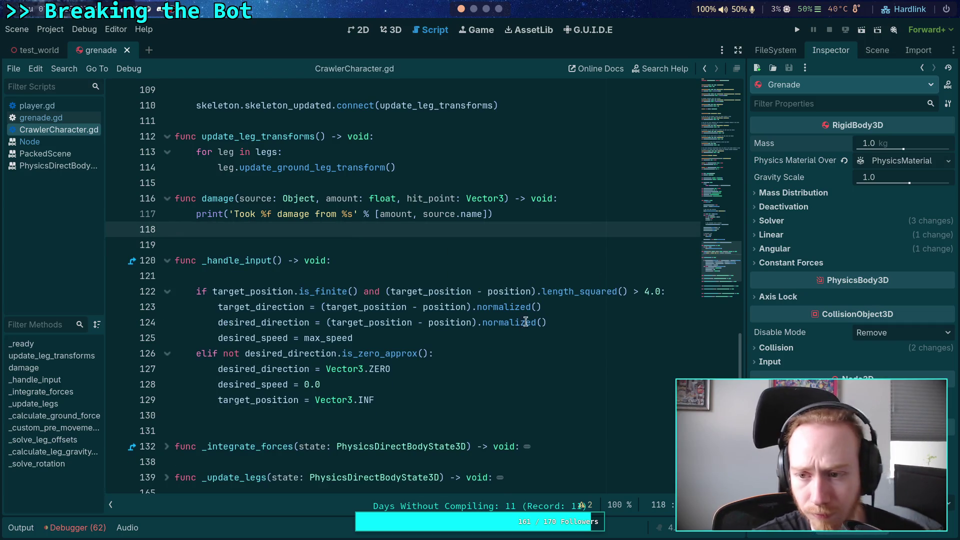
Set the grenade's Mass to 2.0 kg, save, and test-run the game.
left_click(867, 145)
type("2")
key("Return")
key("ctrl+s")
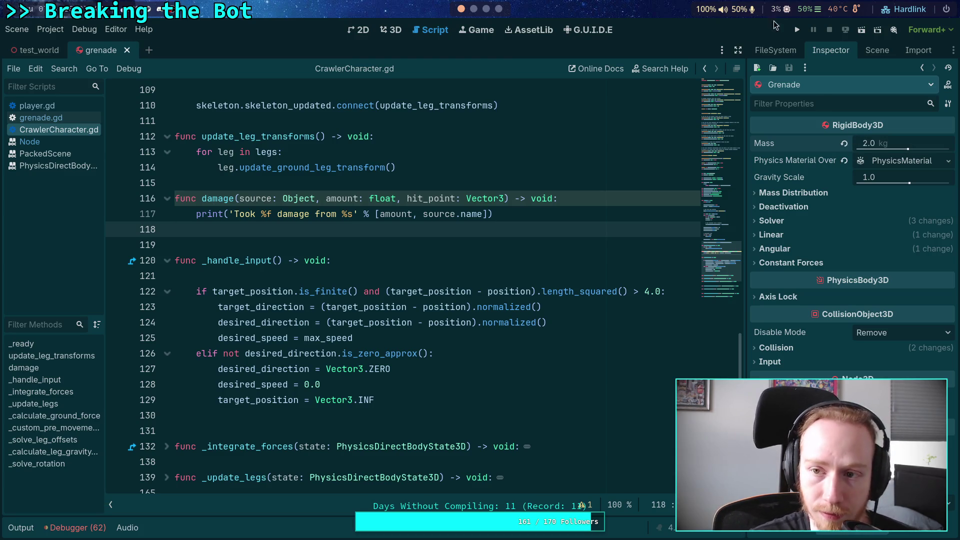
left_click(798, 29)
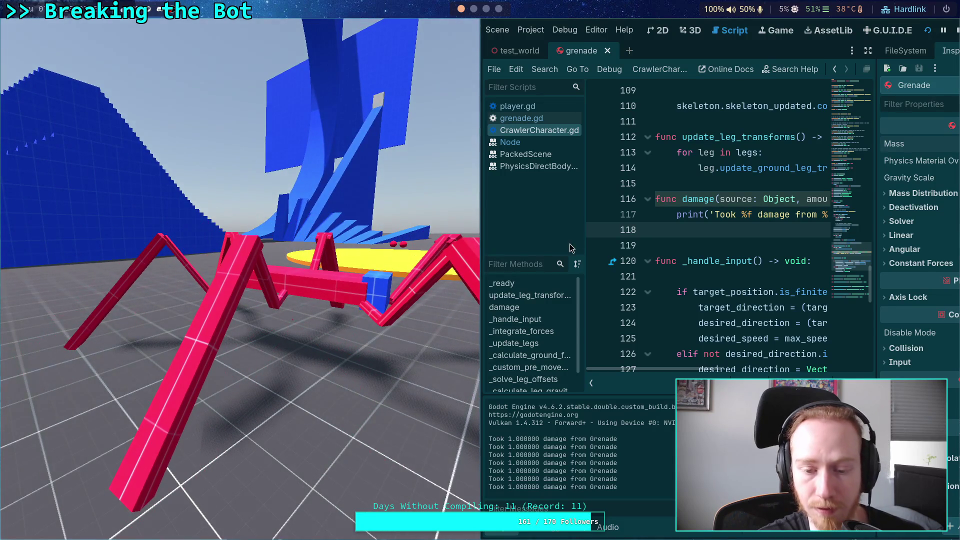
left_click(957, 33)
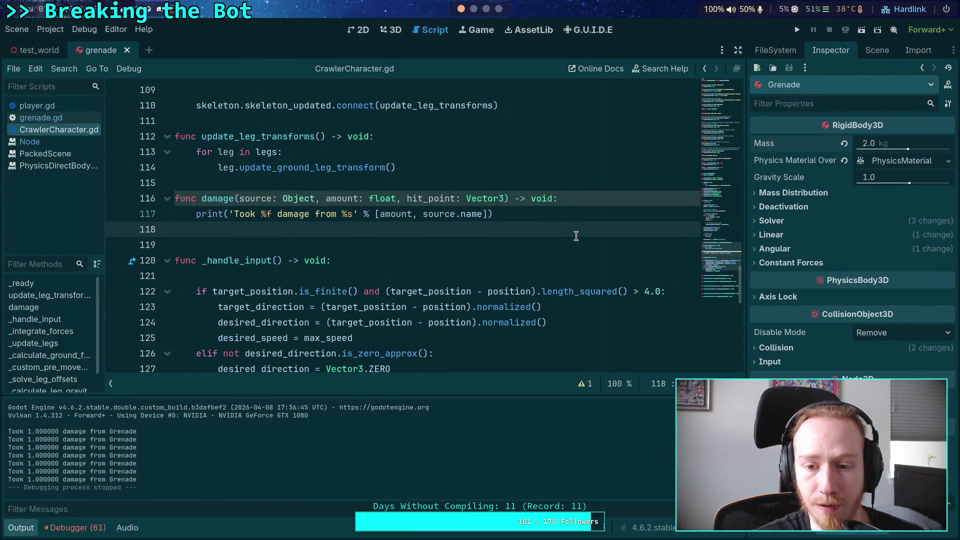
Raise the grenade's Mass to 4.0 kg, save, and run the game again.
left_click(866, 143)
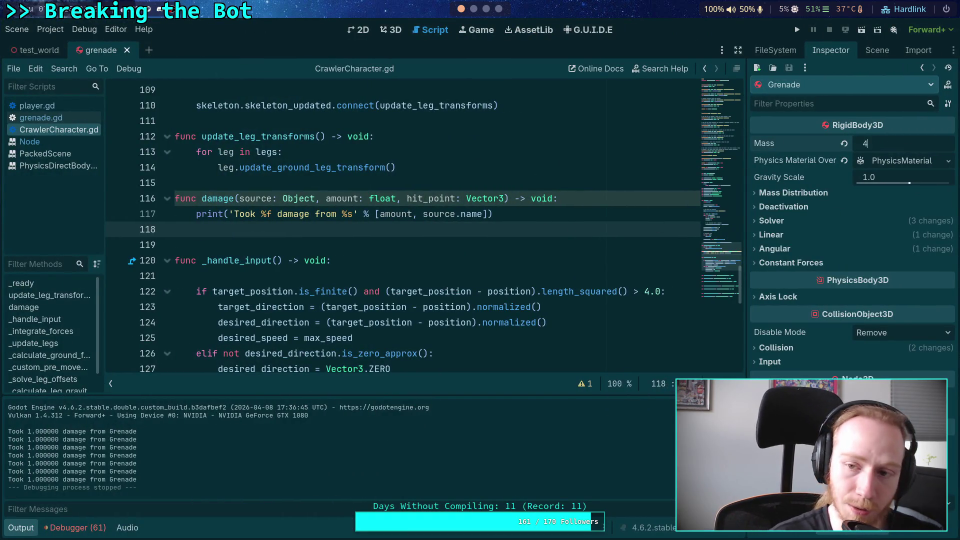
key("Return")
key("ctrl+s")
left_click(797, 30)
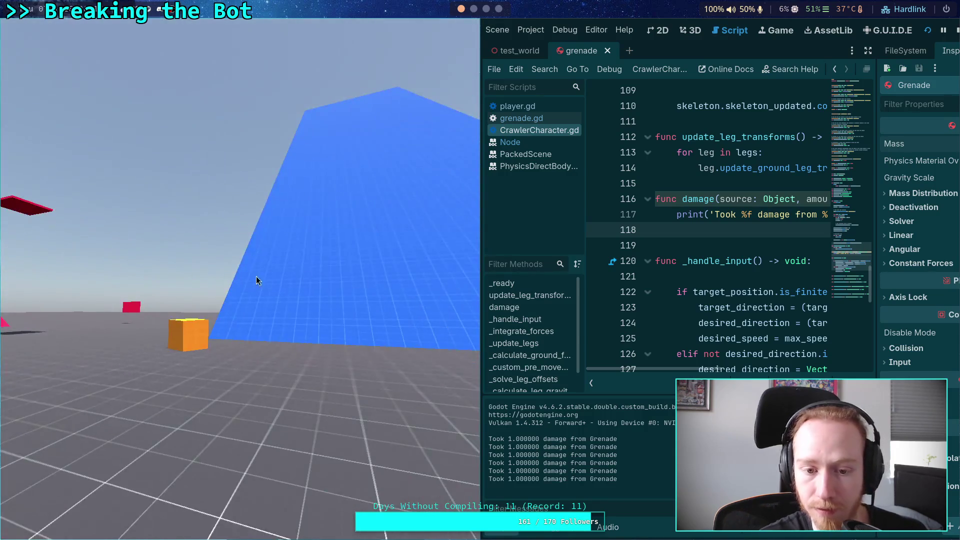
left_click(953, 33)
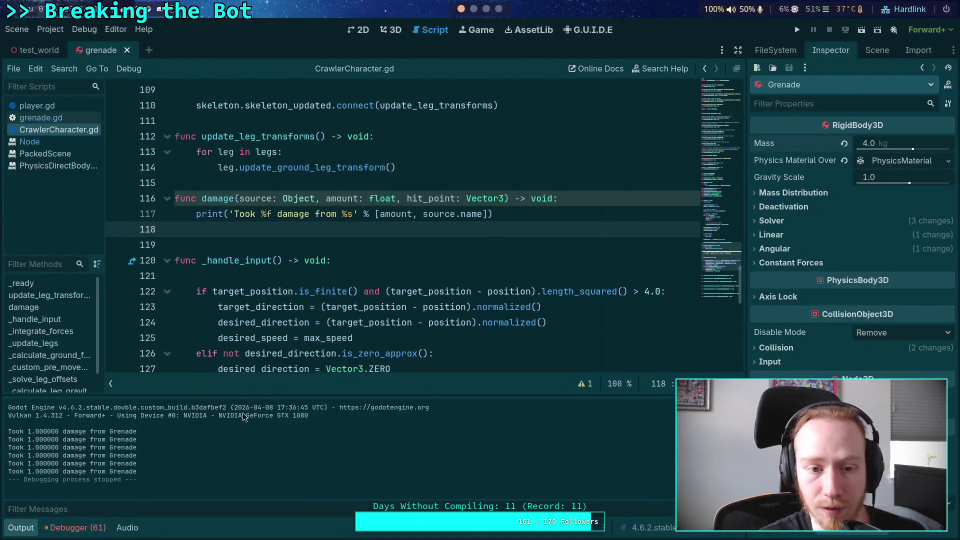
left_click(318, 227)
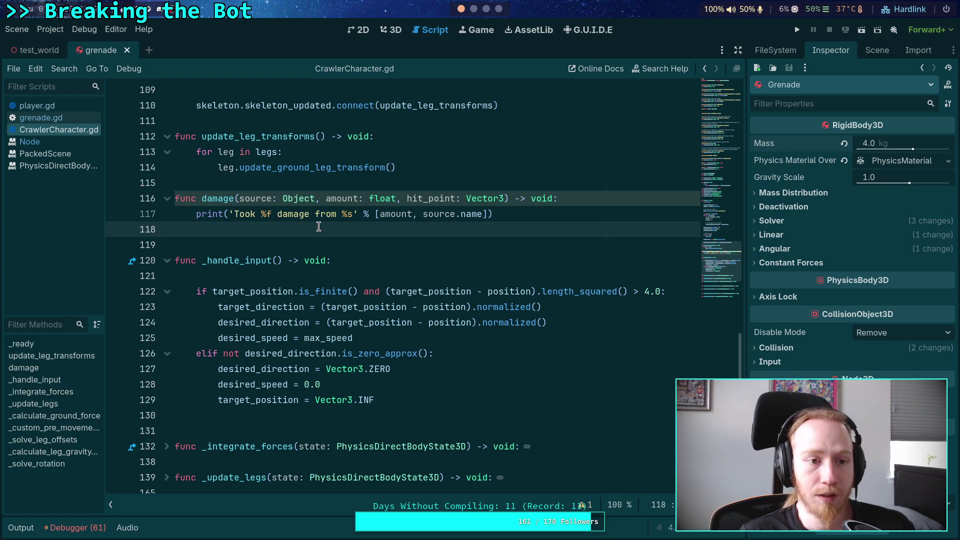
key("super+1")
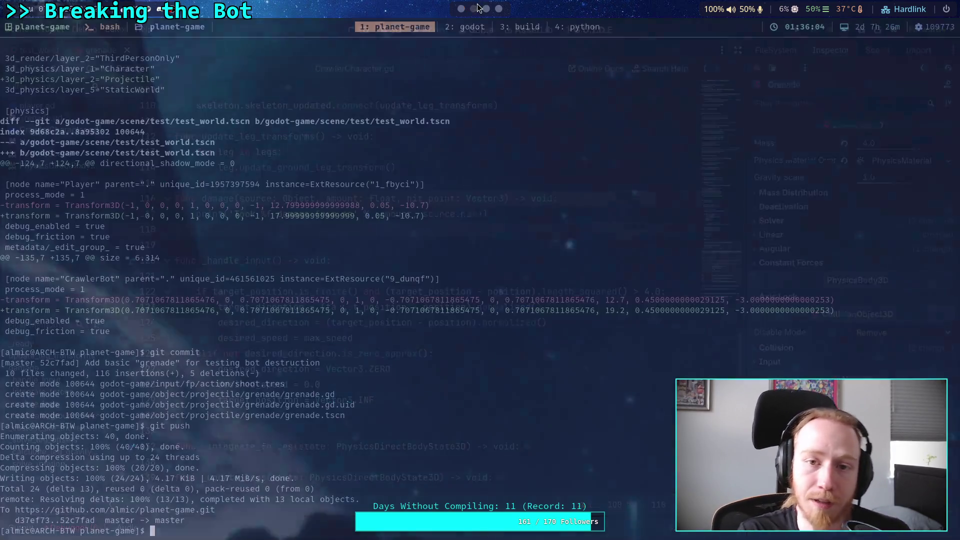
Check git status and diff, then stage all changes with git add.
type("git s")
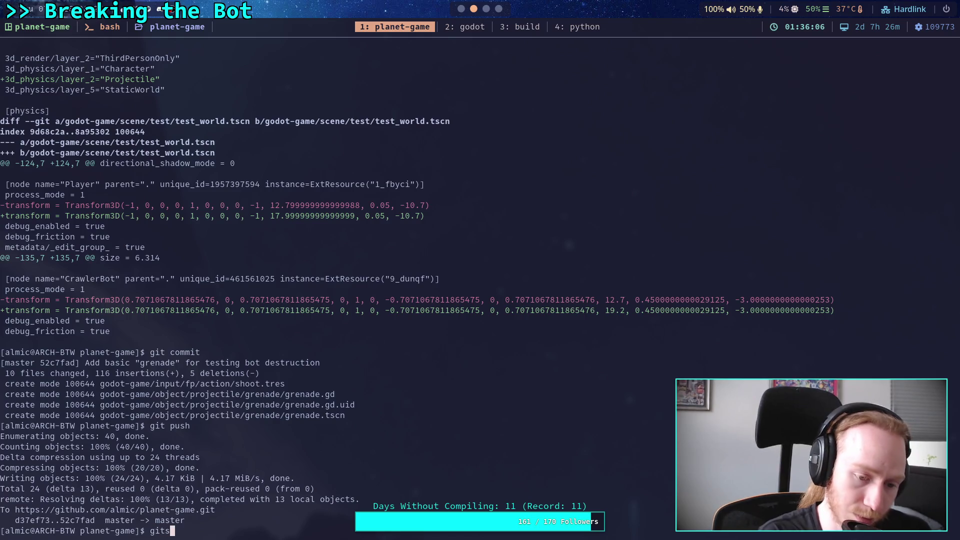
type("tatus")
key("Return")
type("git diff")
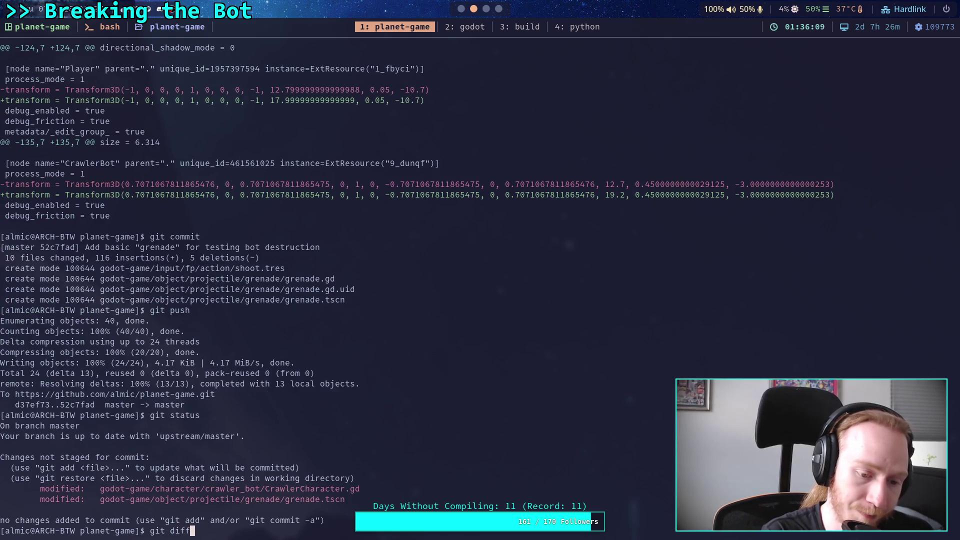
key("Return")
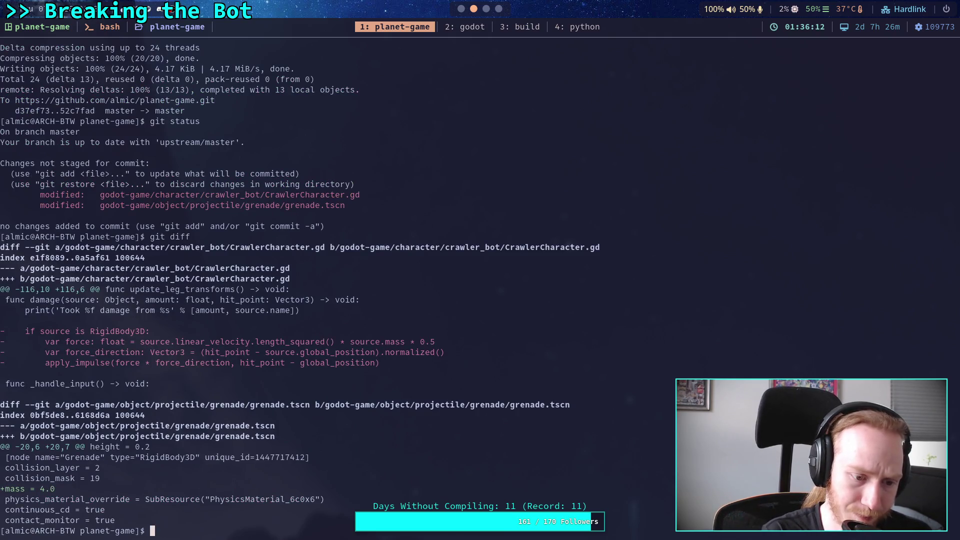
type("git add.")
key("Return")
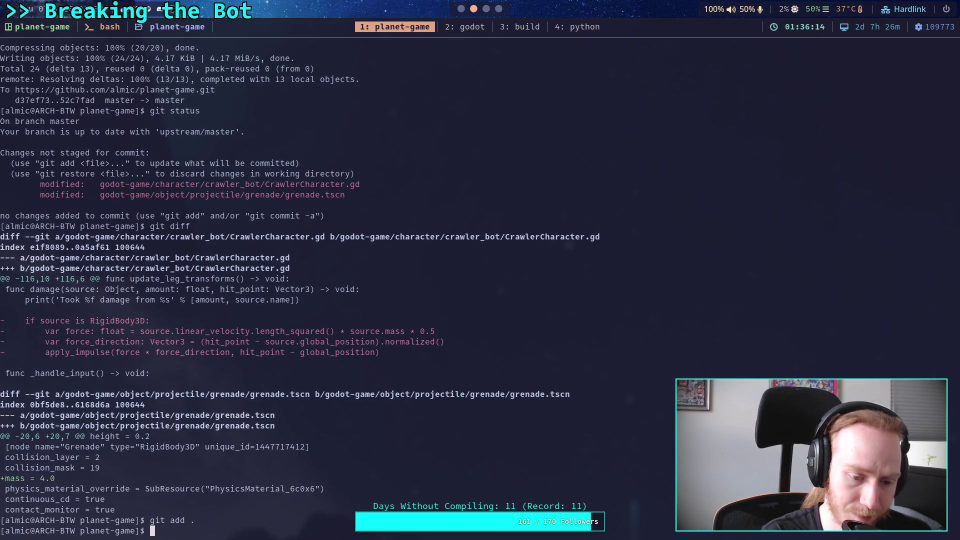
type("git commit")
Commit as "Remove incorrect double-impact force" and git push to master.
key("Return")
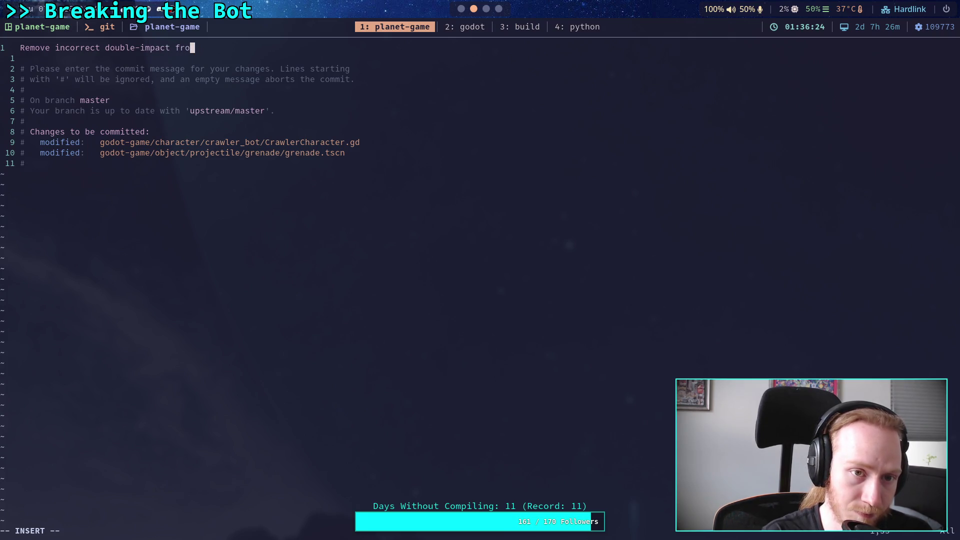
key("Escape")
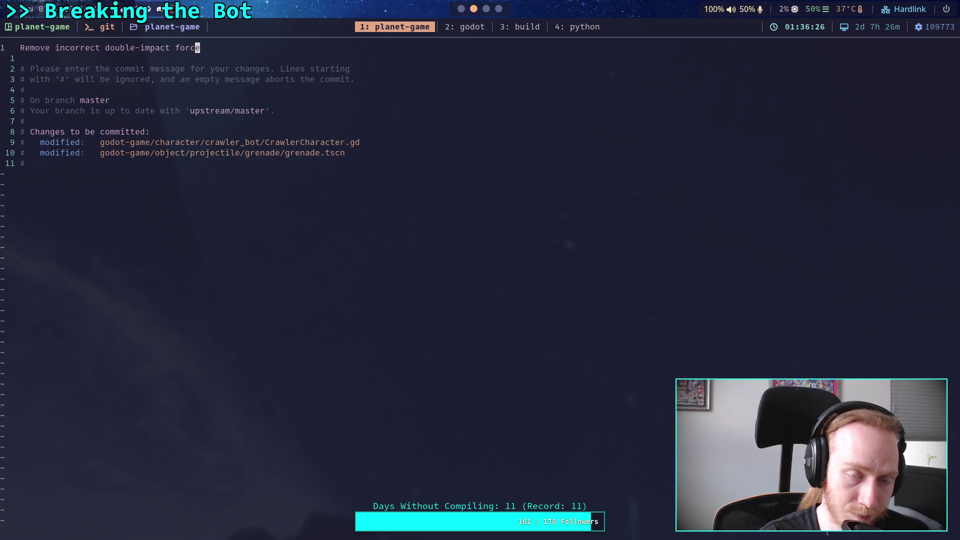
key("Return")
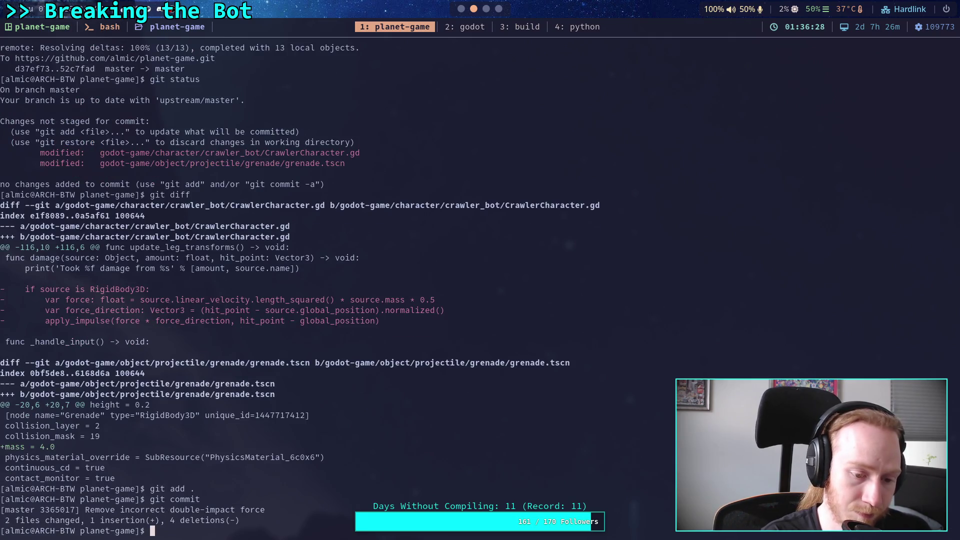
type("gitpush")
key("Return")
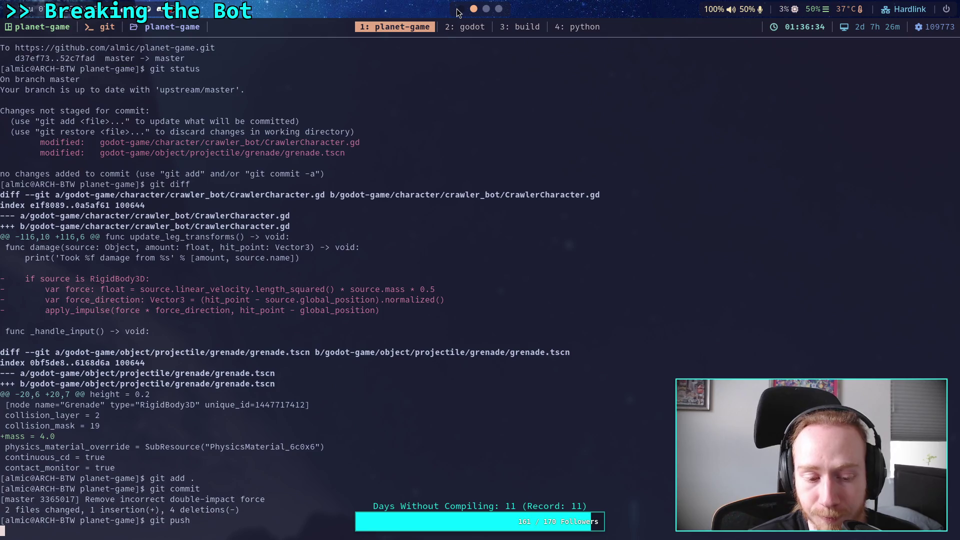
left_click(459, 10)
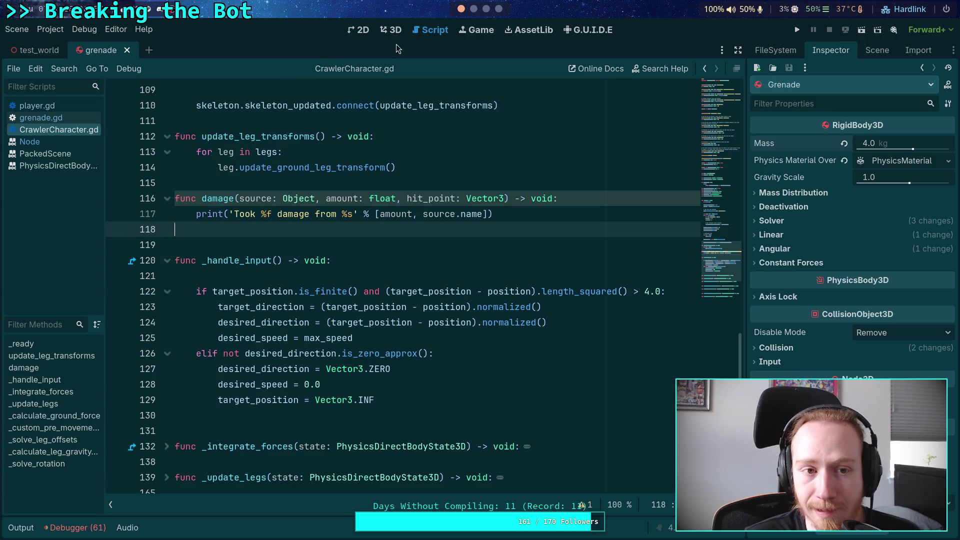
Close the grenade tab, open CrawlerBot's scene, select FrontLeftTarsus and view it in 3D.
left_click(127, 50)
left_click(878, 50)
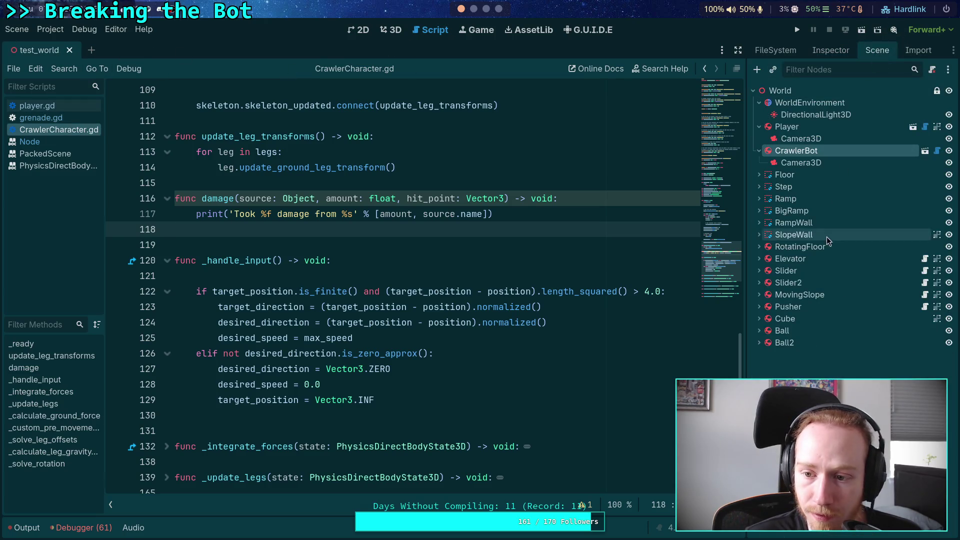
left_click(919, 144)
left_click(816, 318)
left_click(395, 31)
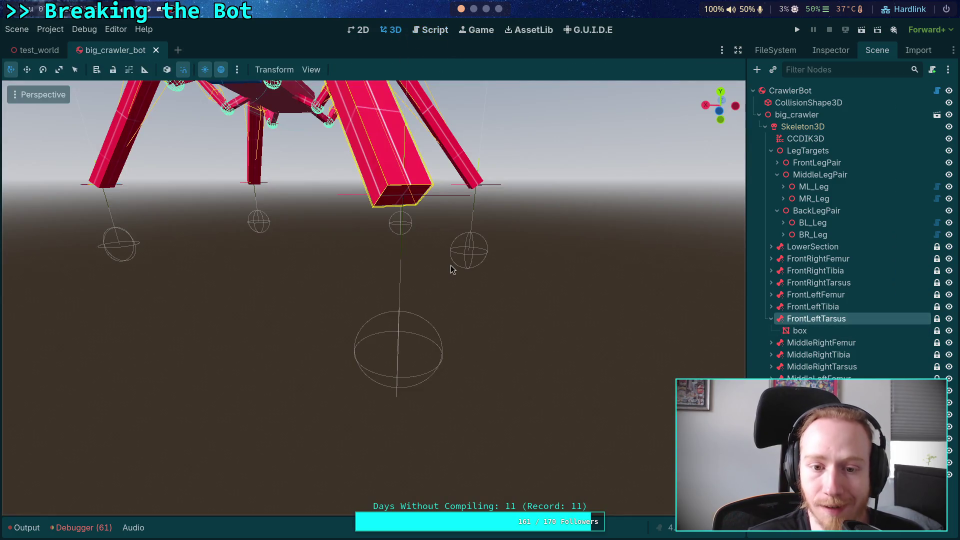
Select the leg's box mesh node and expand its Mesh settings in the Inspector.
scroll(369, 217, "down", 4)
scroll(368, 220, "up", 4)
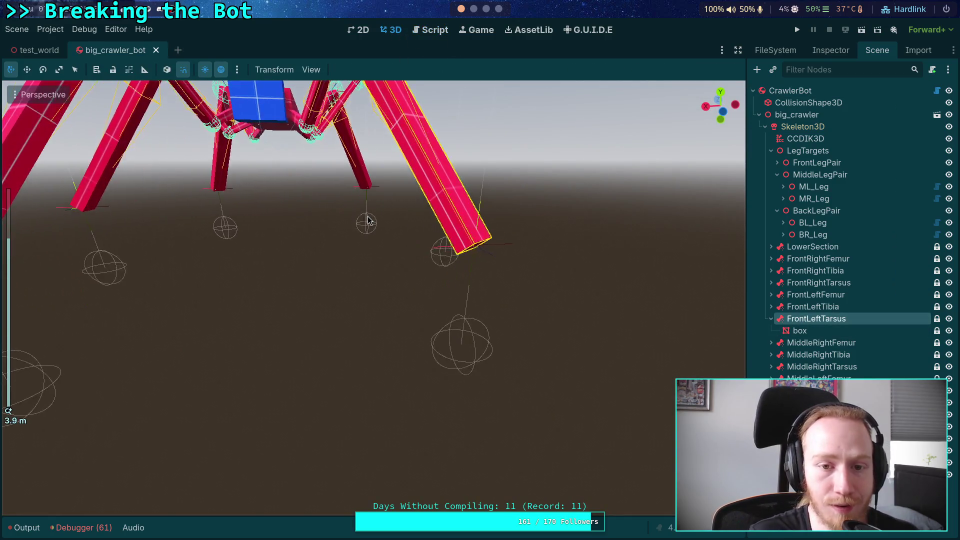
scroll(415, 276, "down", 3)
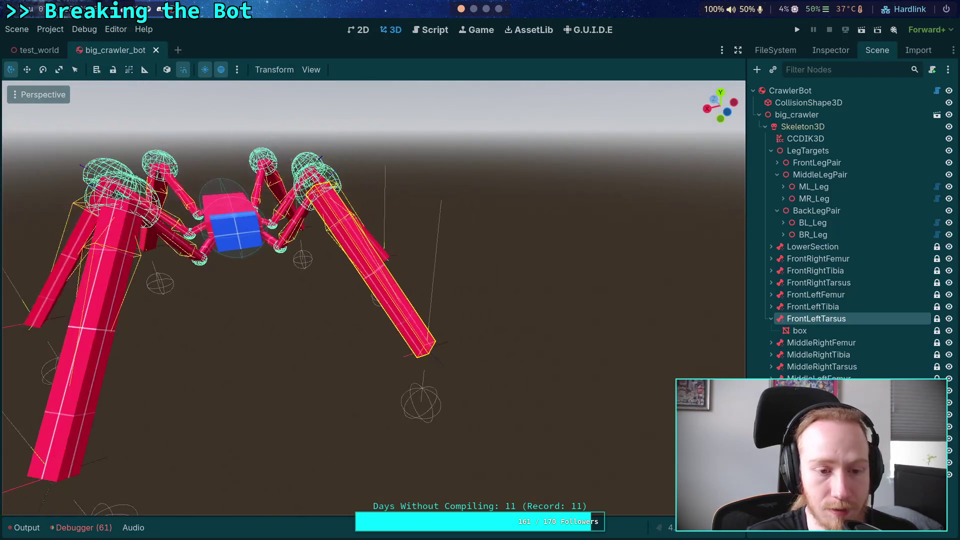
left_click(821, 332)
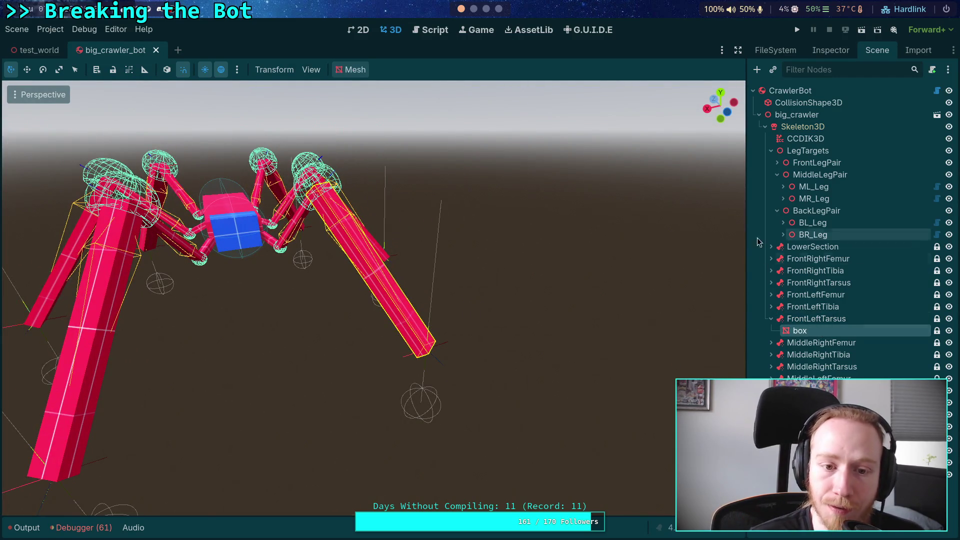
left_click(834, 52)
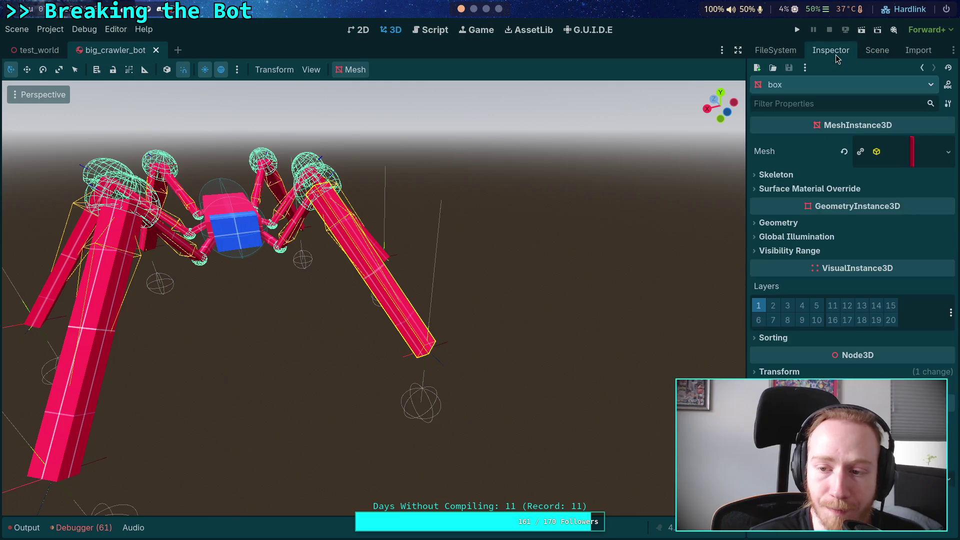
left_click(904, 162)
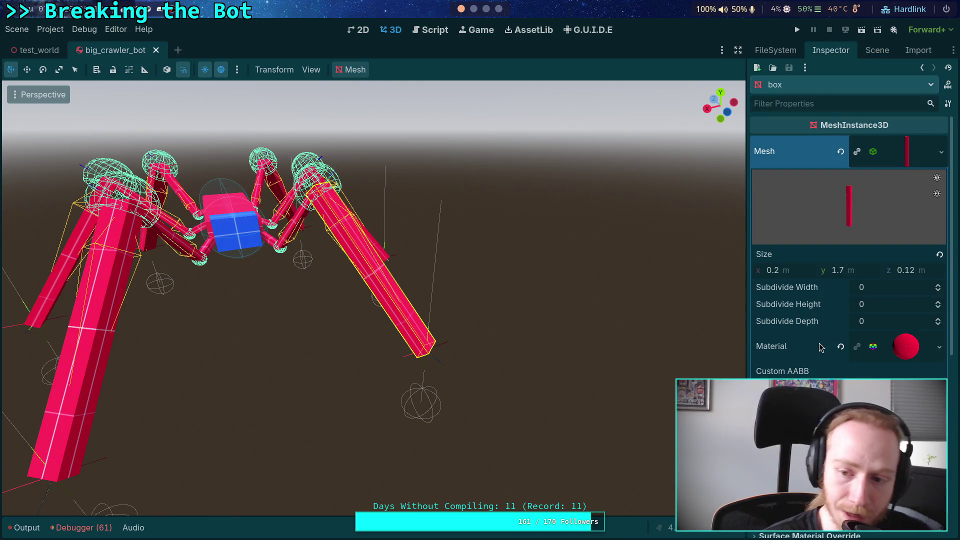
Review the 0.2 × 1.7 × 0.12 m size and red material, then return to the script.
scroll(820, 347, "down", 6)
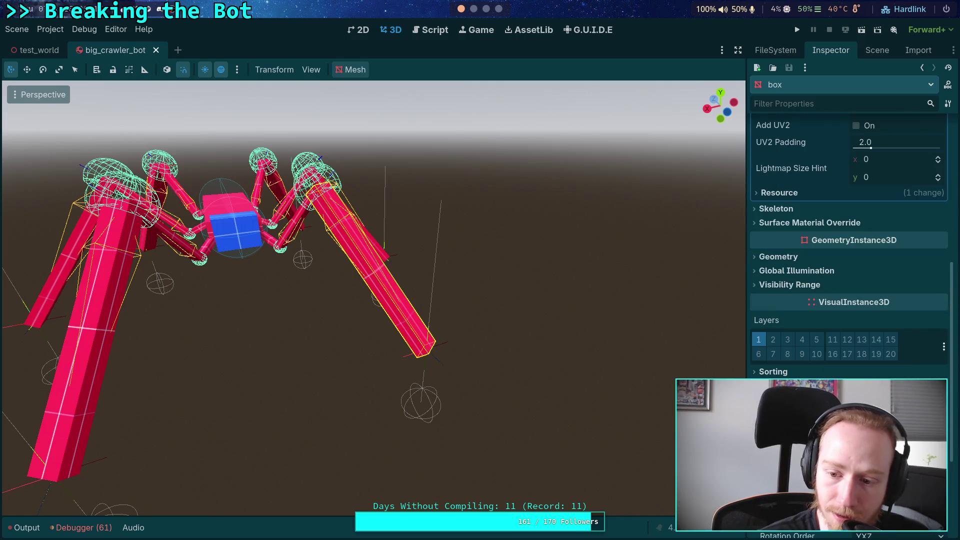
scroll(850, 250, "up", 6)
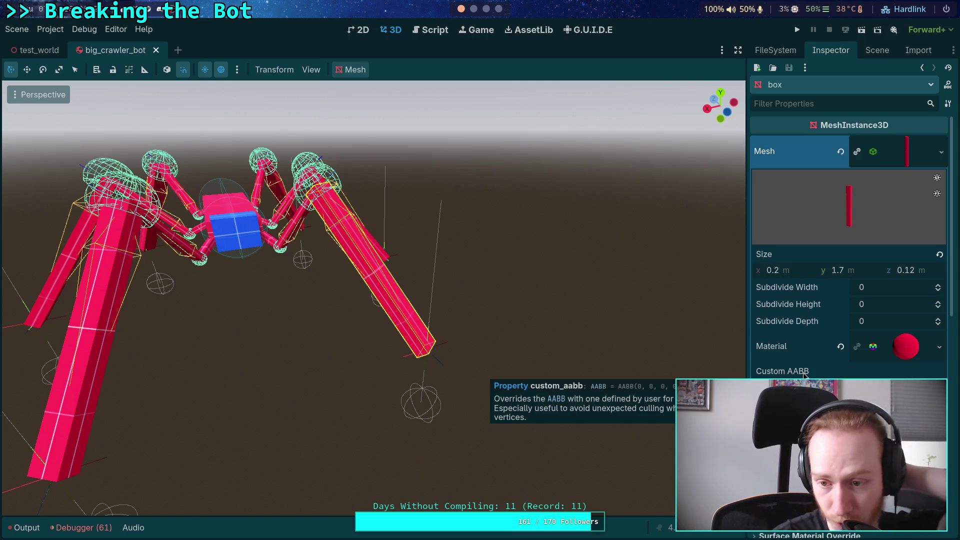
scroll(804, 374, "down", 2)
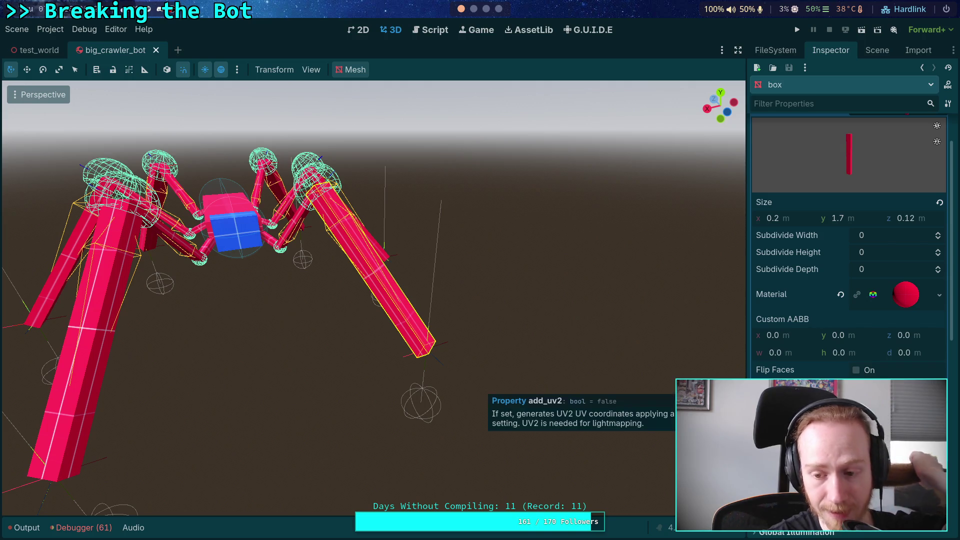
scroll(805, 210, "up", 2)
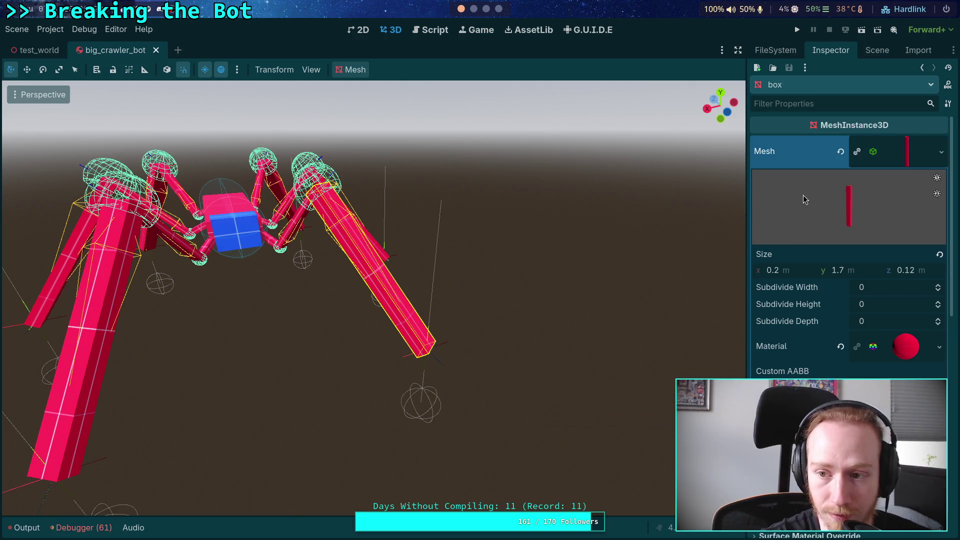
left_click(354, 69)
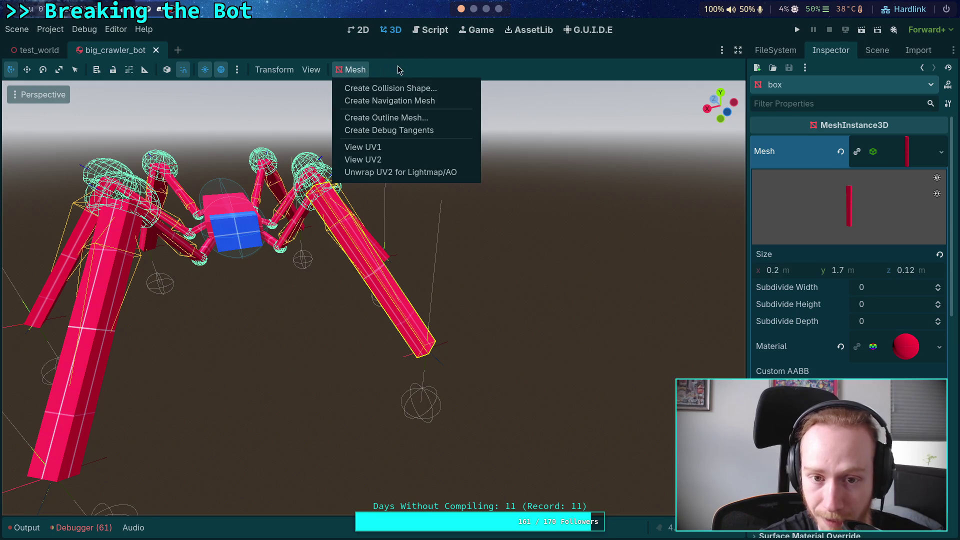
left_click(403, 69)
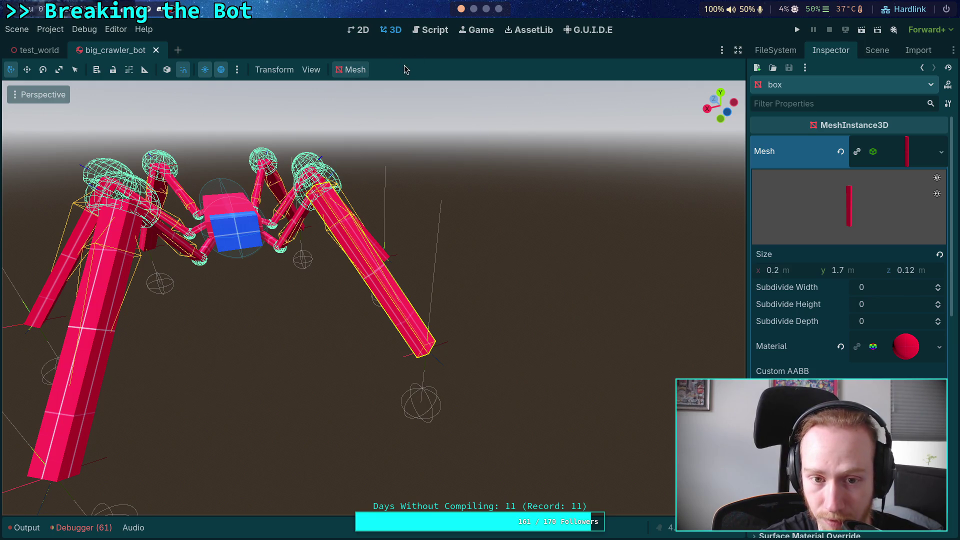
left_click(435, 31)
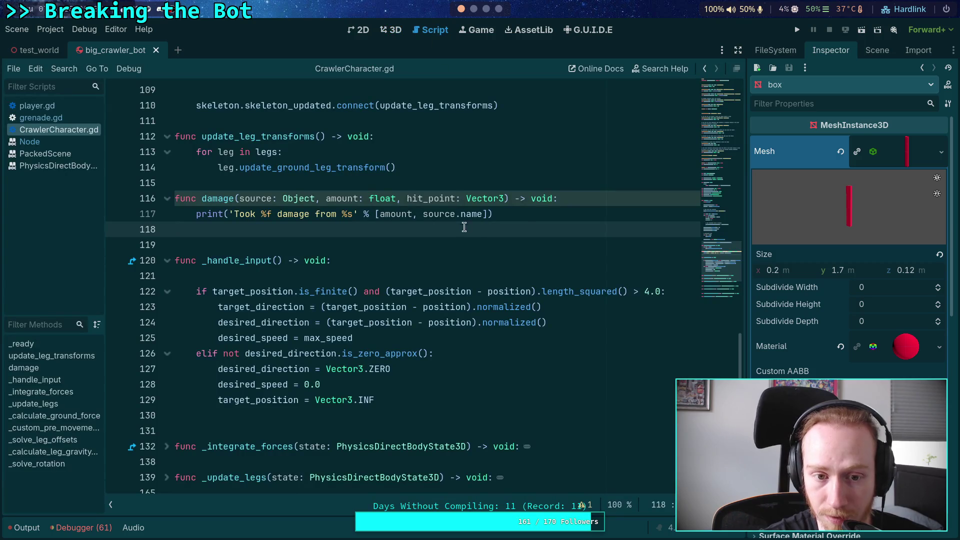
Fold the leg mesh settings and switch from CrawlerCharacter.gd to the crawler's 3D view.
scroll(487, 235, "up", 2)
scroll(491, 246, "up", 4)
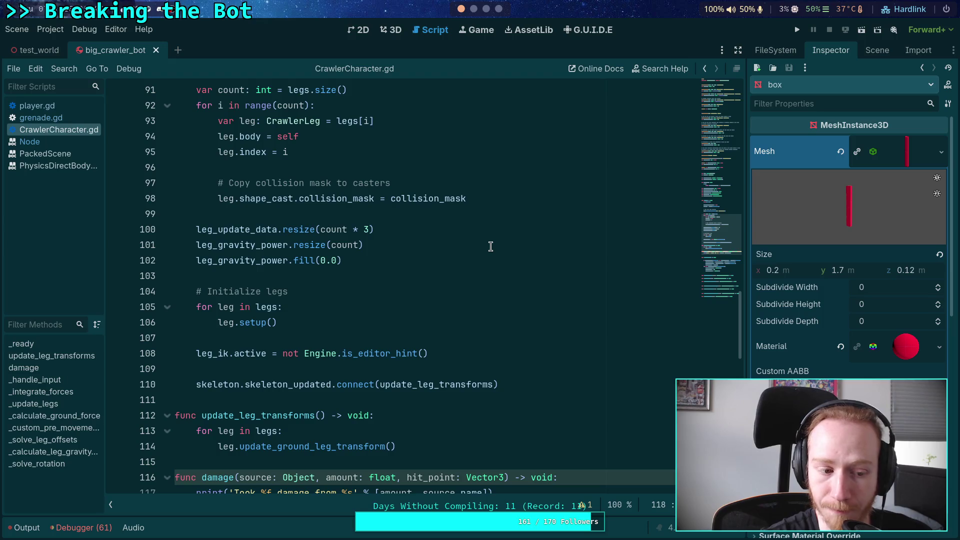
left_click(926, 156)
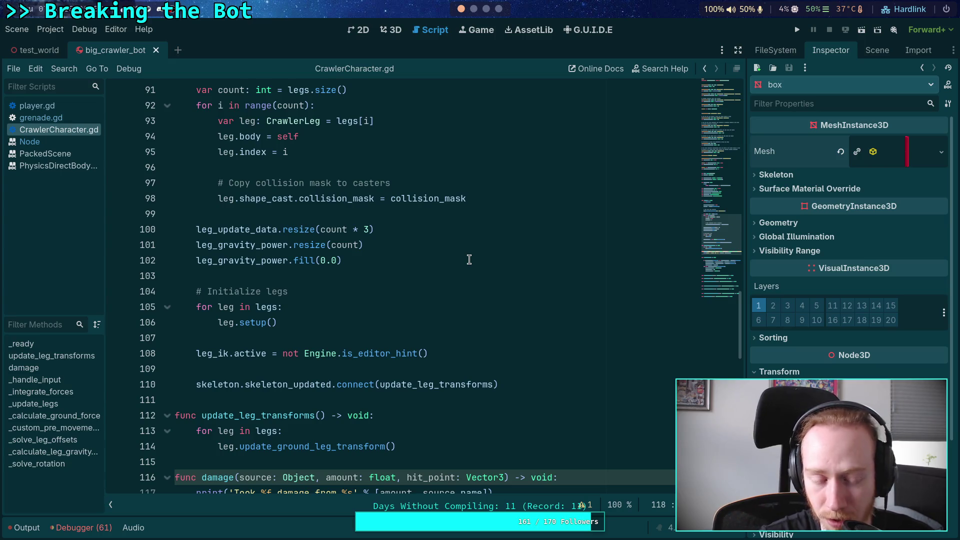
left_click(395, 30)
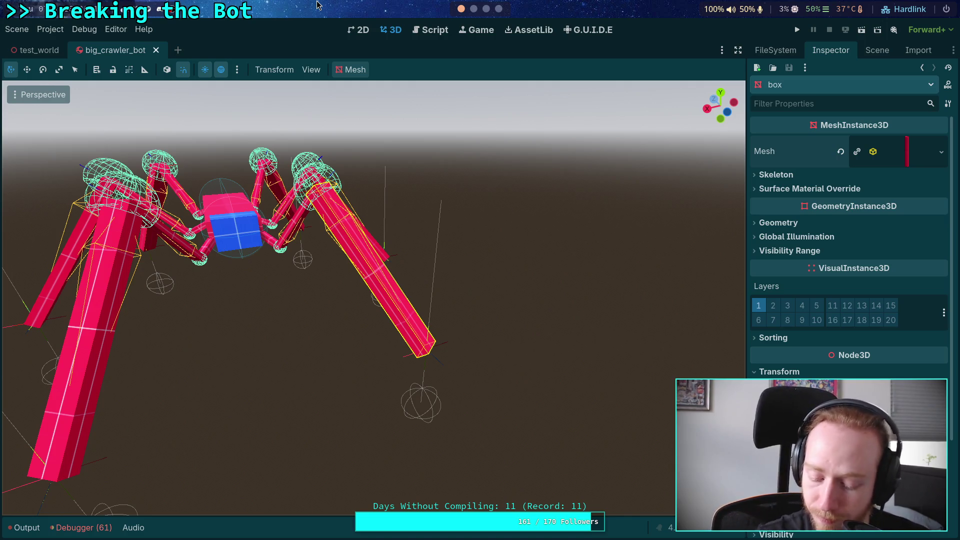
Toggle the box mesh details and reselect FrontLeftTarsus, orbiting the view slightly.
left_click(907, 166)
left_click(891, 156)
left_click(876, 50)
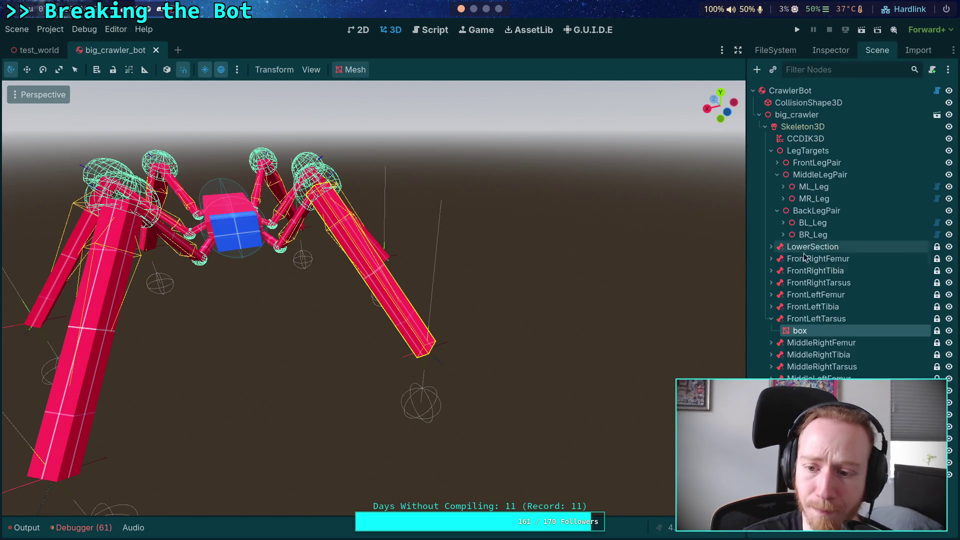
left_click(816, 318)
left_click_drag(442, 282, 444, 286)
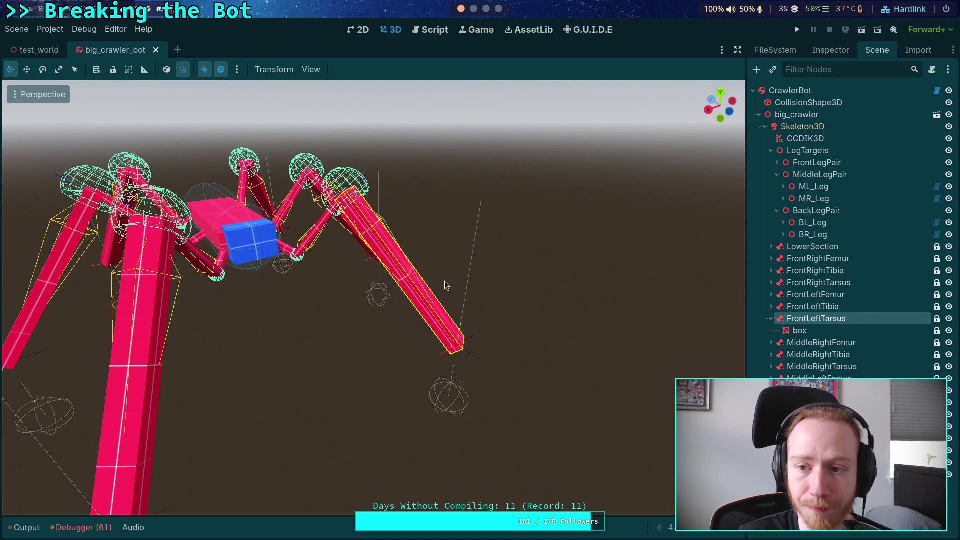
Inspect the root CapsuleShape3D collision shape at y 0.9, then select Skeleton3D.
left_click(808, 102)
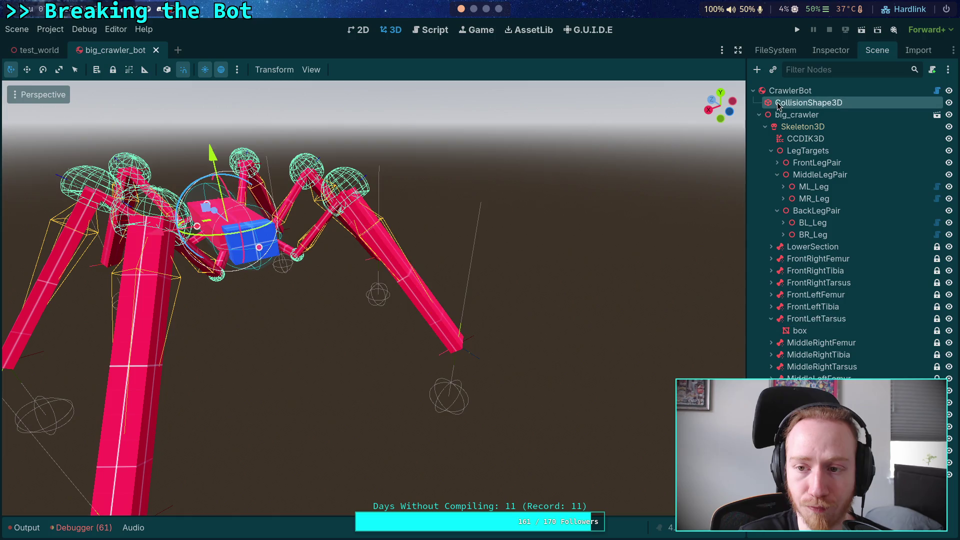
left_click(819, 55)
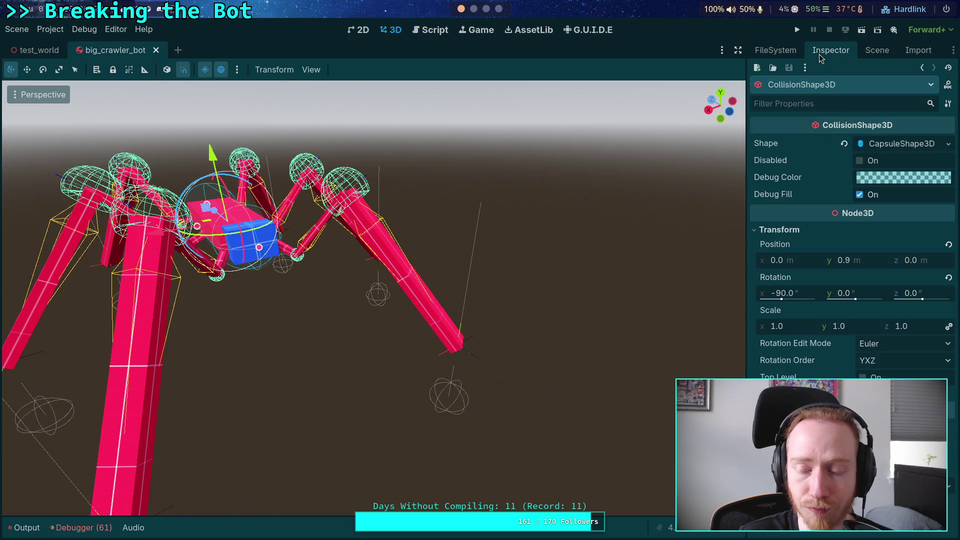
left_click(873, 51)
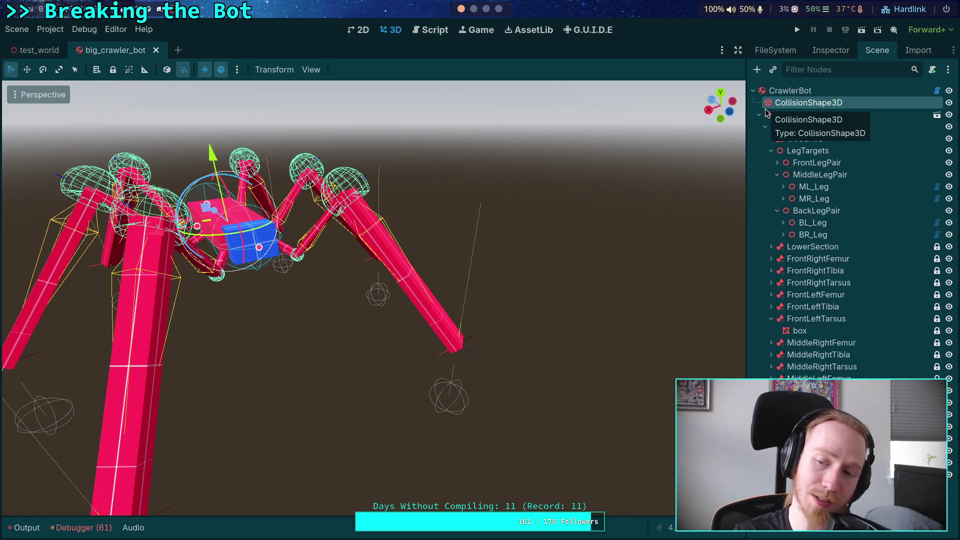
left_click(831, 52)
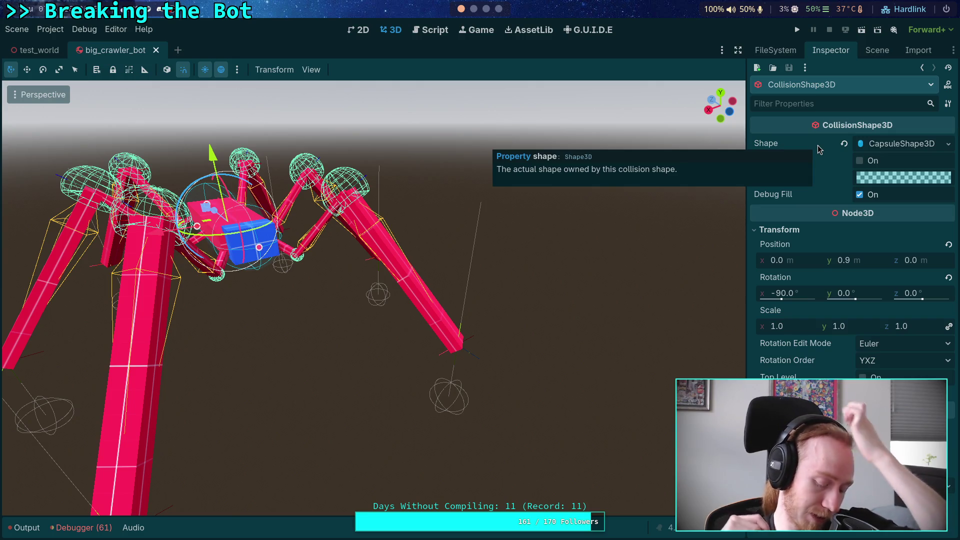
left_click(876, 50)
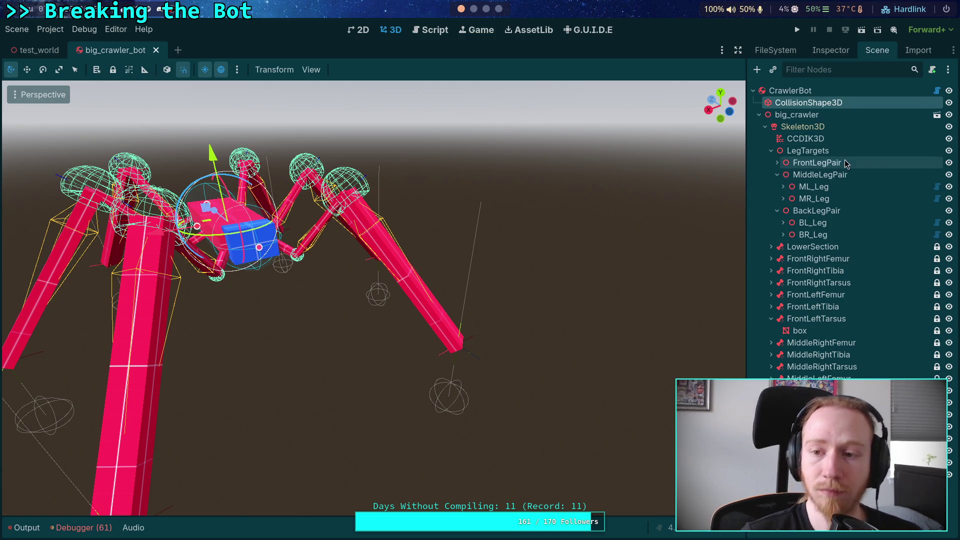
left_click(819, 132)
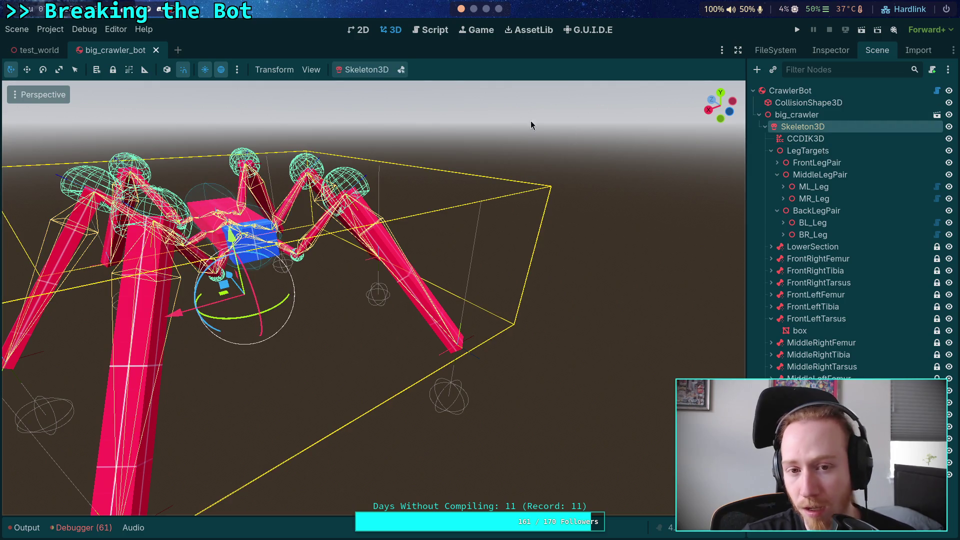
Dismiss the Skeleton3D pose menu and go back to reading CrawlerCharacter.gd in the Script editor.
left_click(362, 72)
left_click(473, 67)
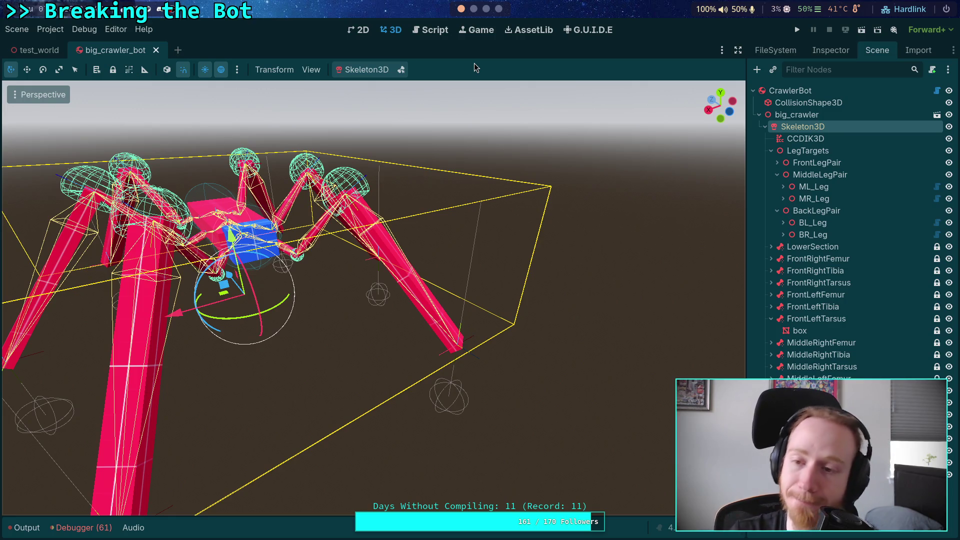
left_click(936, 90)
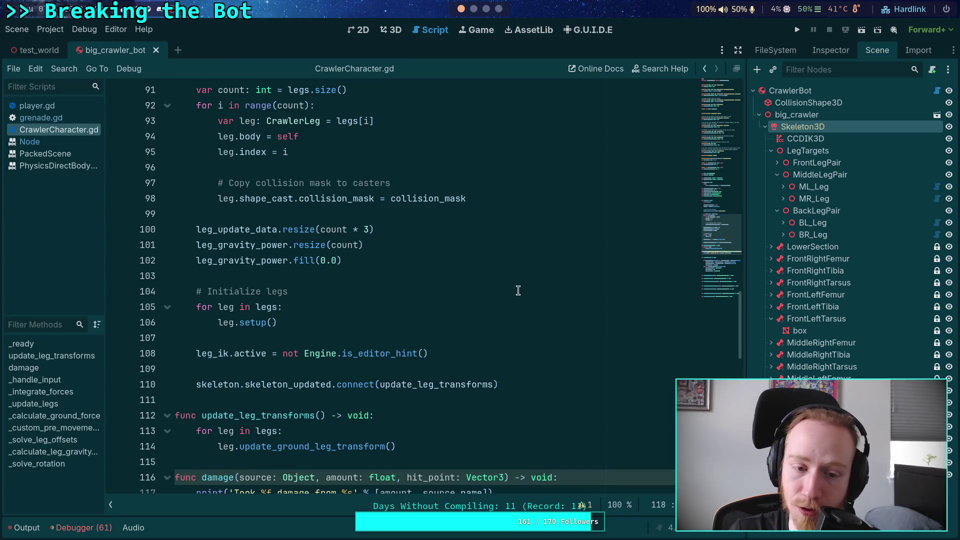
Look up update_ground_leg_transform in CrawlerLeg.gd, read it, and fold the function.
scroll(300, 253, "down", 6)
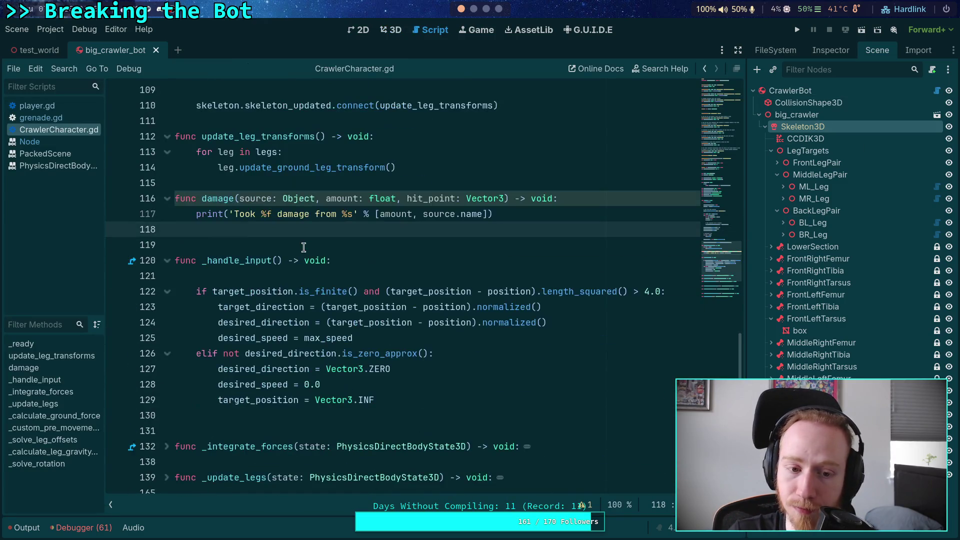
right_click(322, 169)
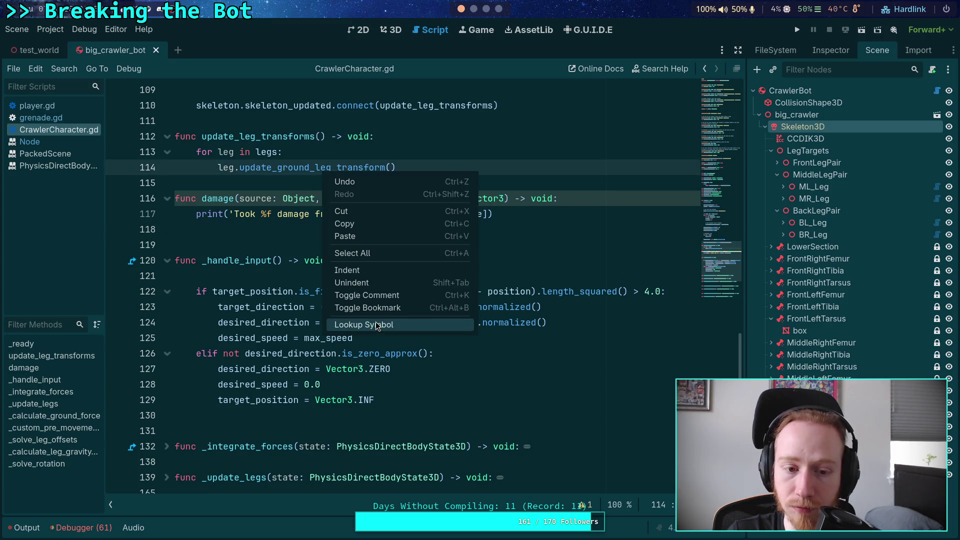
left_click(376, 324)
scroll(388, 327, "up", 2)
scroll(387, 327, "down", 6)
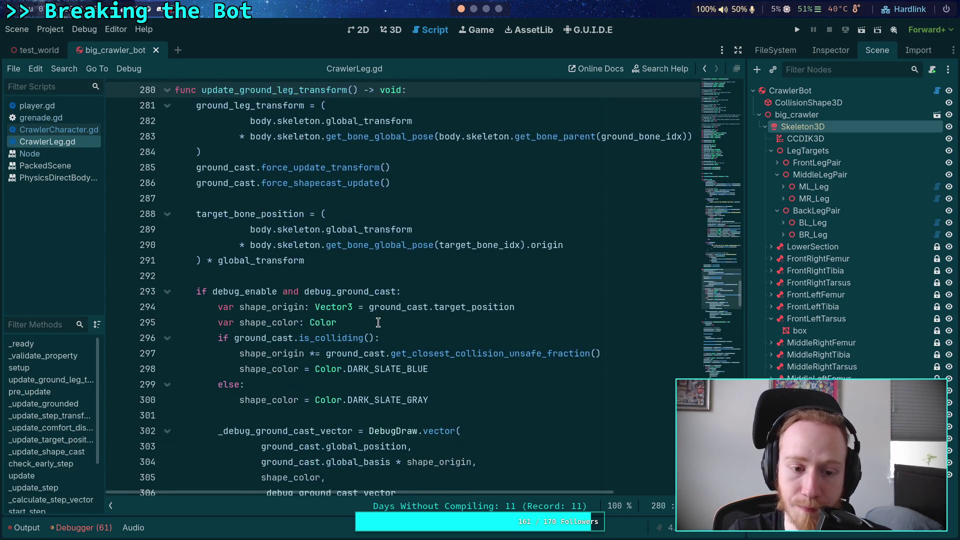
scroll(387, 327, "up", 7)
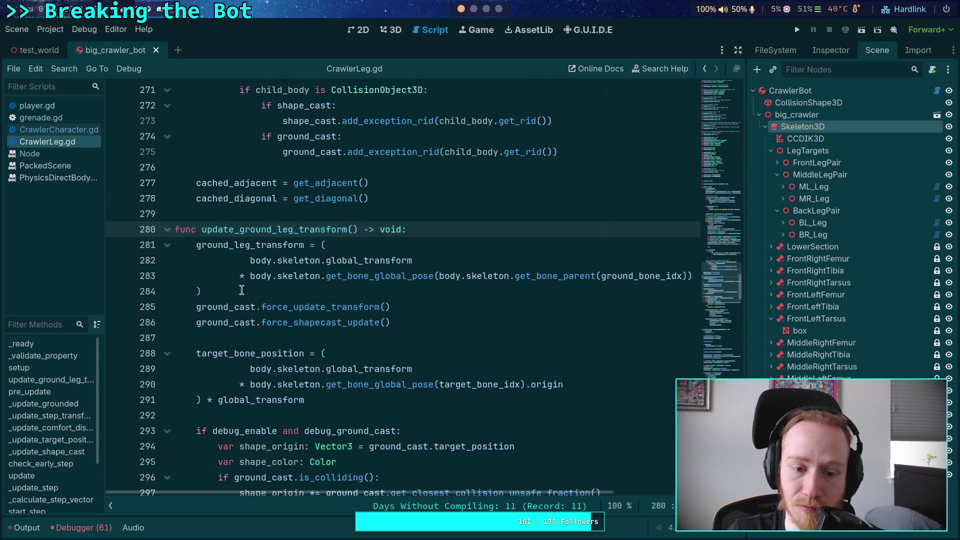
left_click(167, 230)
scroll(193, 260, "up", 2)
scroll(192, 264, "down", 4)
scroll(193, 263, "down", 5)
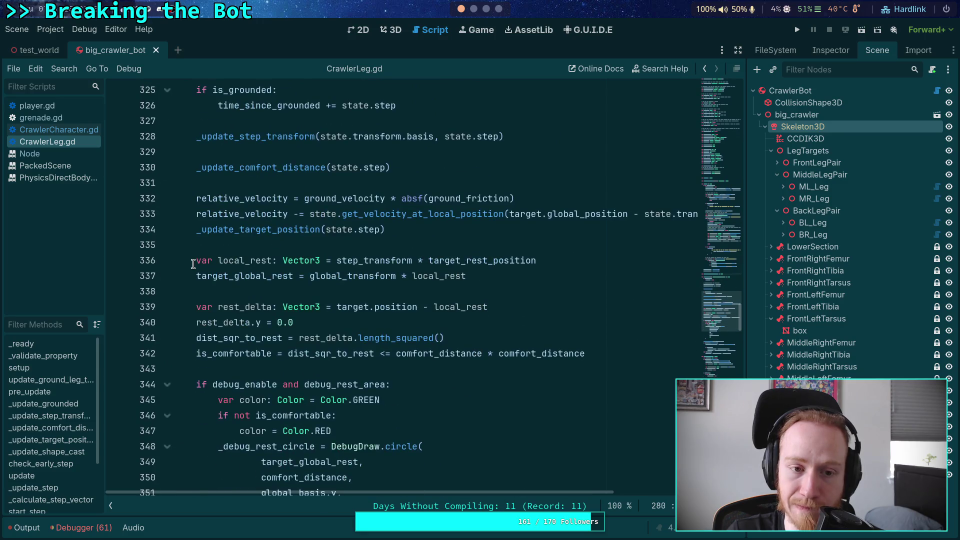
scroll(216, 244, "up", 4)
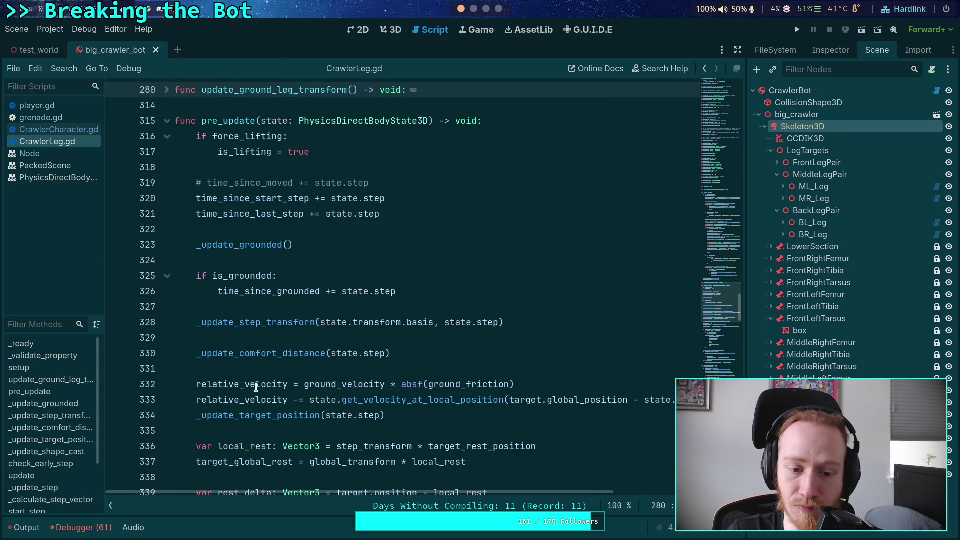
Look up _update_target_position via Lookup Symbol, read it, then return to the bot's 3D view.
right_click(261, 416)
left_click(303, 529)
scroll(320, 339, "down", 1)
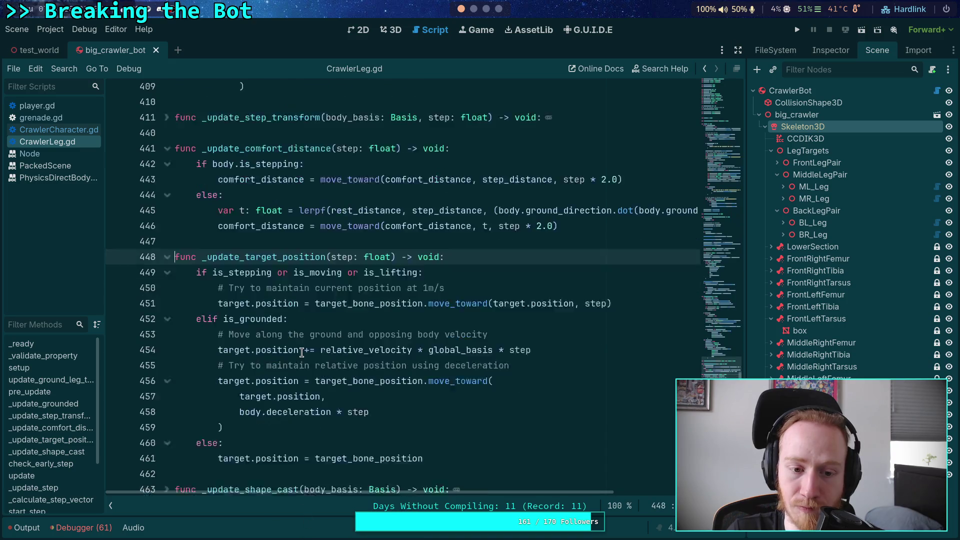
scroll(320, 339, "up", 1)
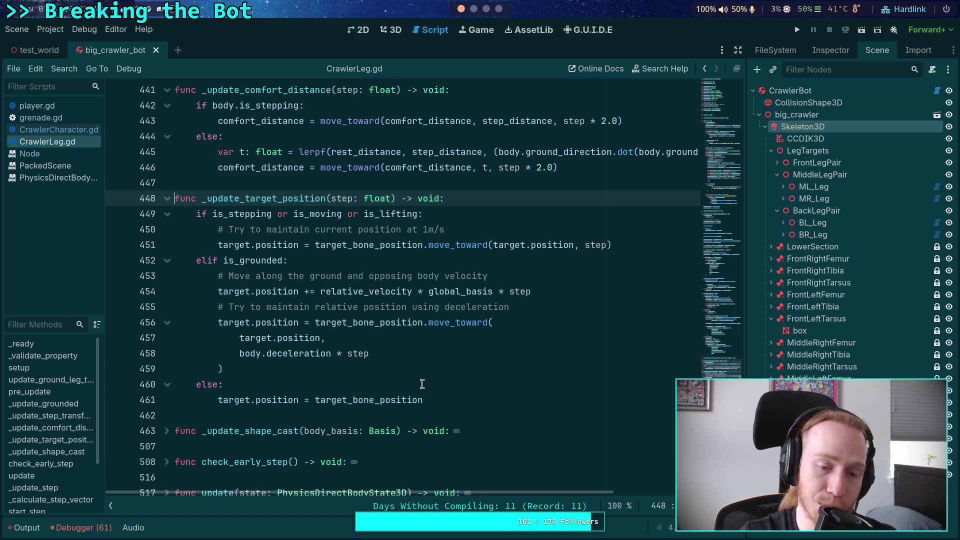
left_click(402, 31)
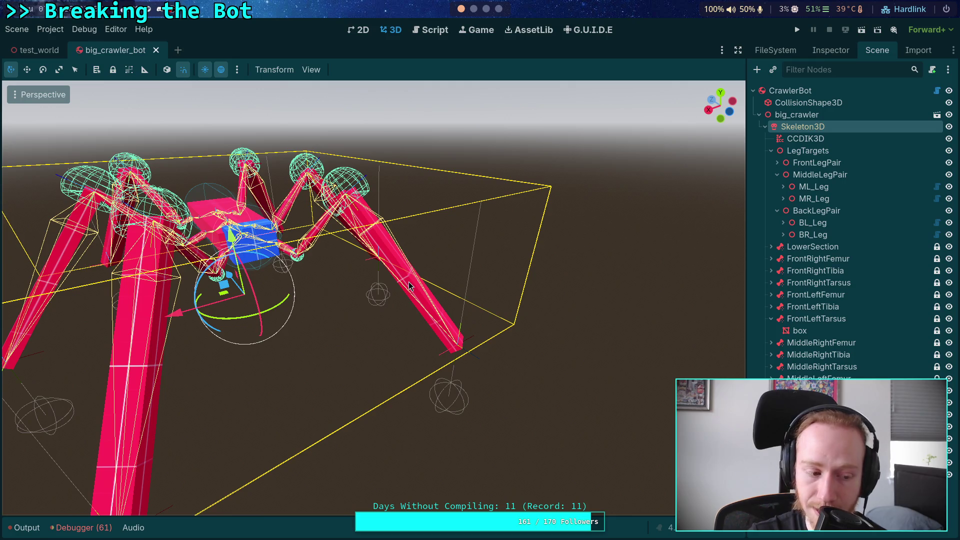
Hide the ShapeCast3D gizmos through the viewport's View > Gizmos menu.
left_click_drag(398, 284, 379, 302)
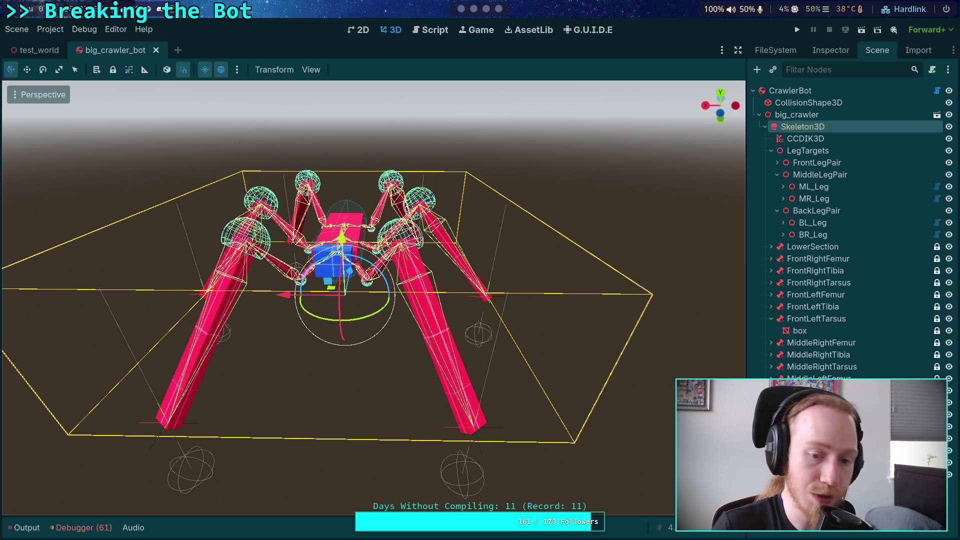
left_click_drag(70, 385, 187, 368)
left_click(310, 69)
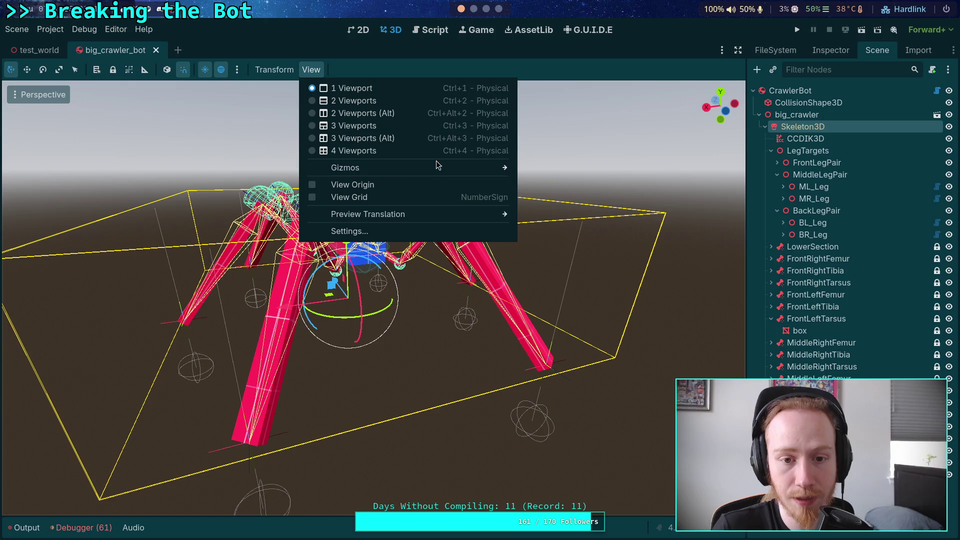
mouse_move(443, 169)
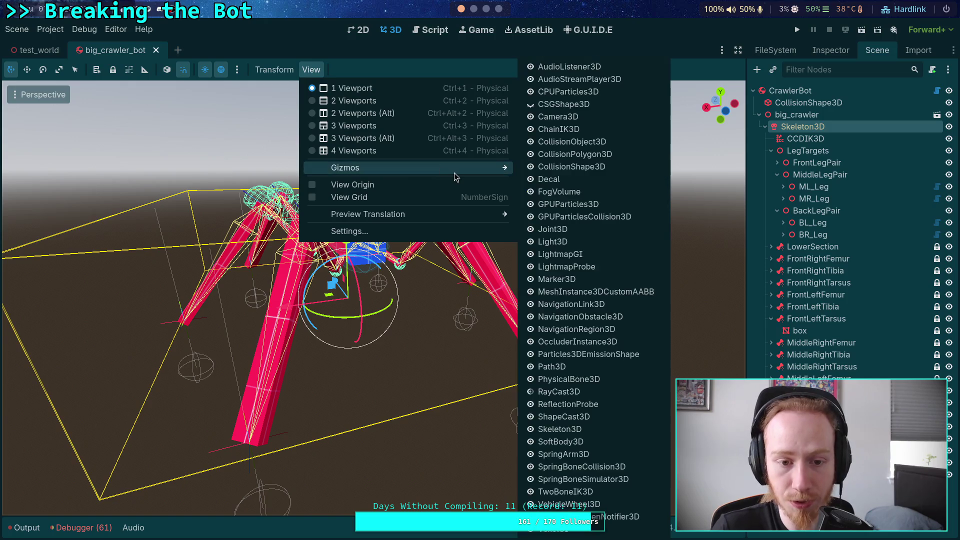
left_click(531, 417)
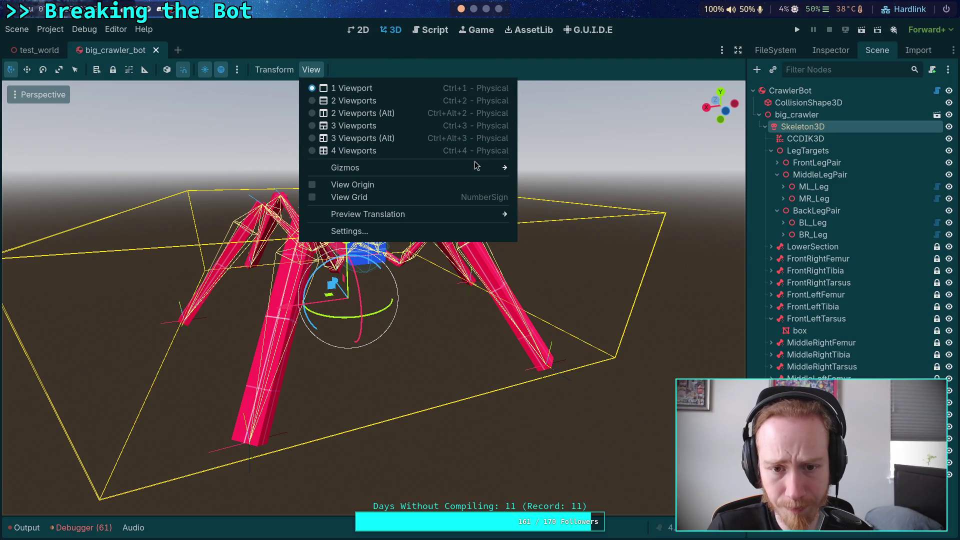
left_click(393, 70)
Deselect the skeleton, select the CCDIK3D node, then reselect the Skeleton3D node.
left_click(676, 168)
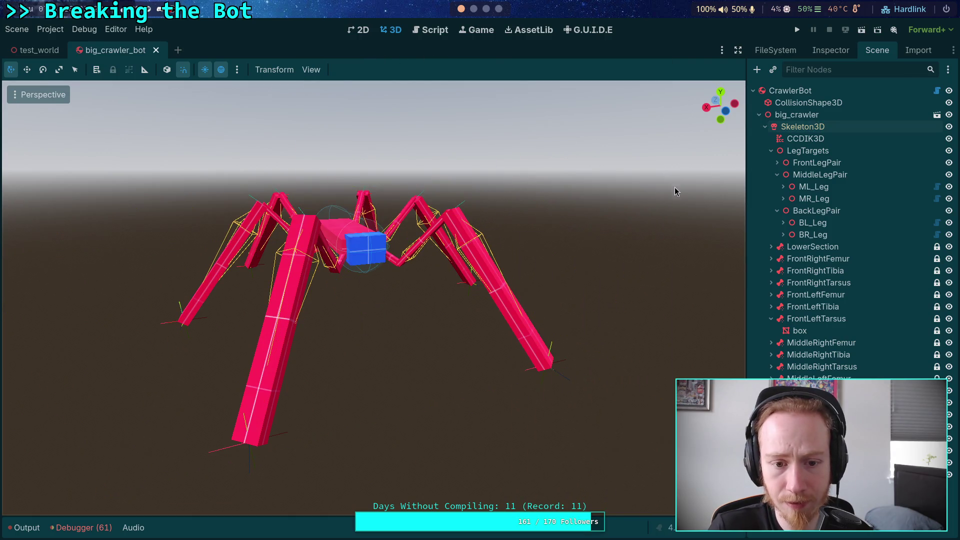
scroll(674, 185, "up", 3)
left_click(805, 138)
left_click(802, 127)
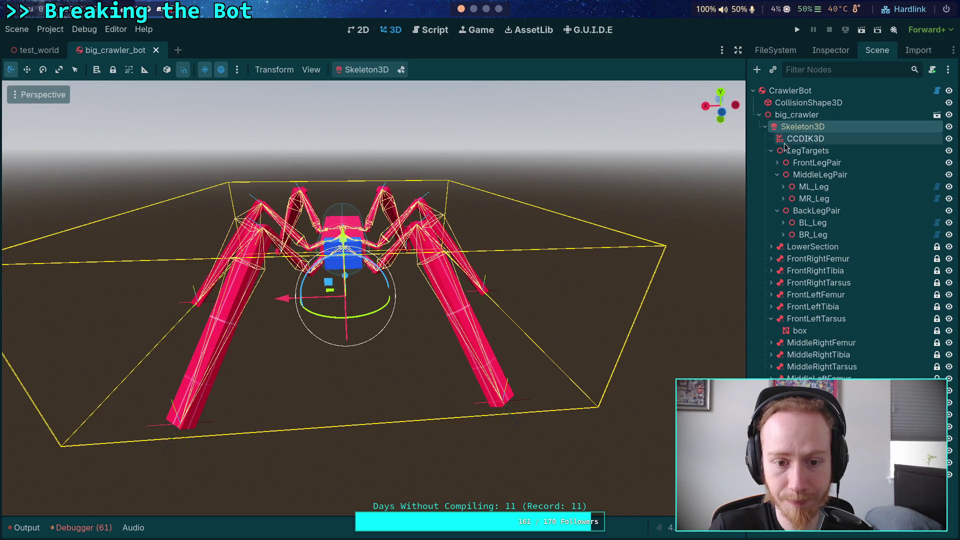
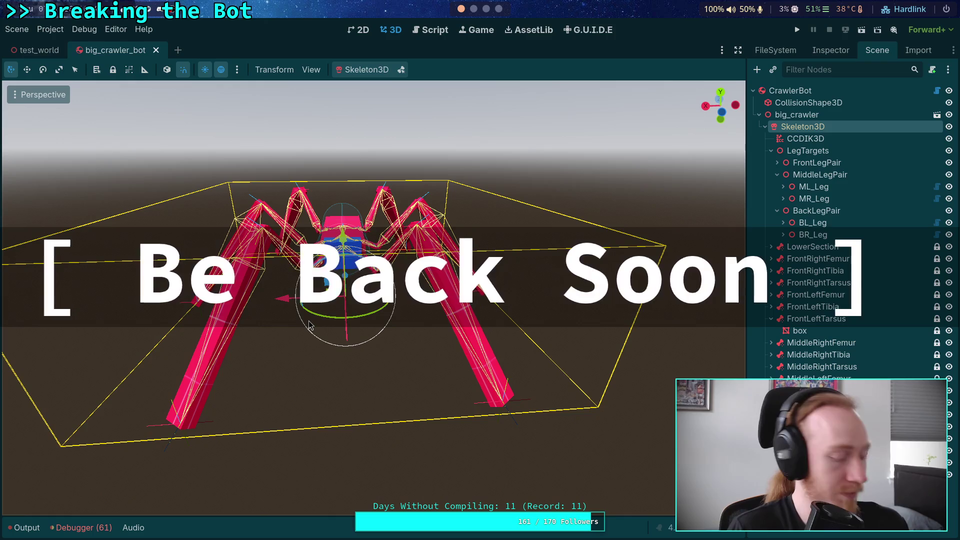
Orbit the crawler bot, then move across workspaces from the browser to the Obsidian notes.
mouse_move(303, 319)
left_mouse_down()
mouse_move(365, 340)
mouse_move(424, 260)
left_mouse_up()
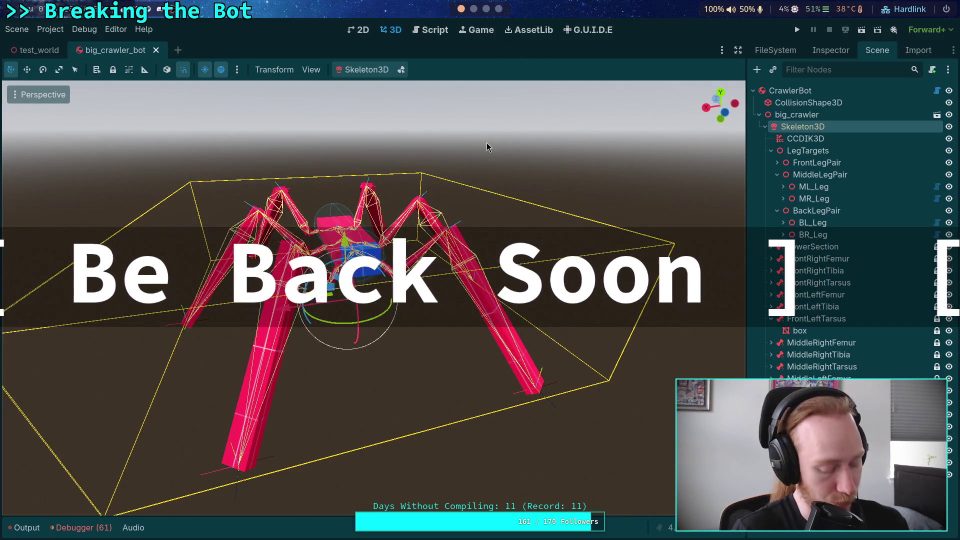
key("super+4")
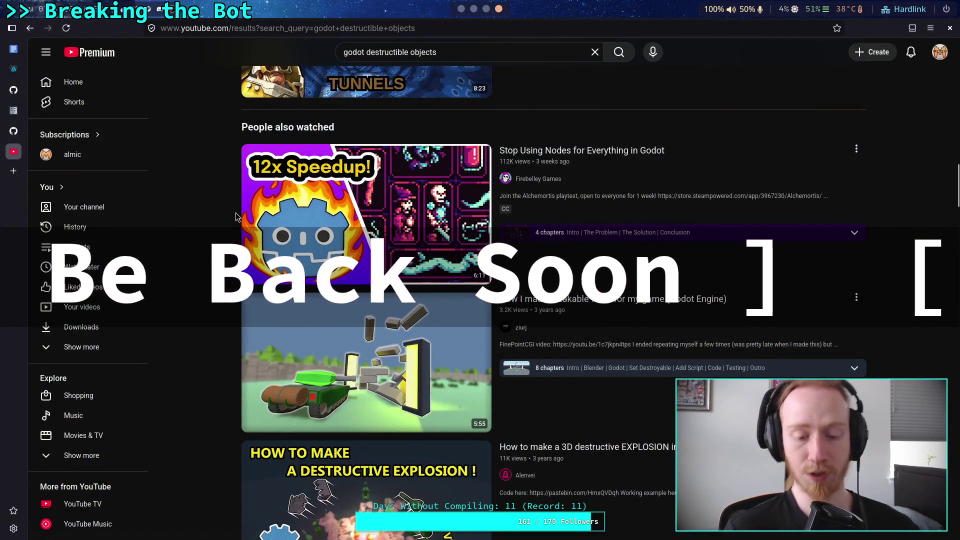
left_click(466, 54)
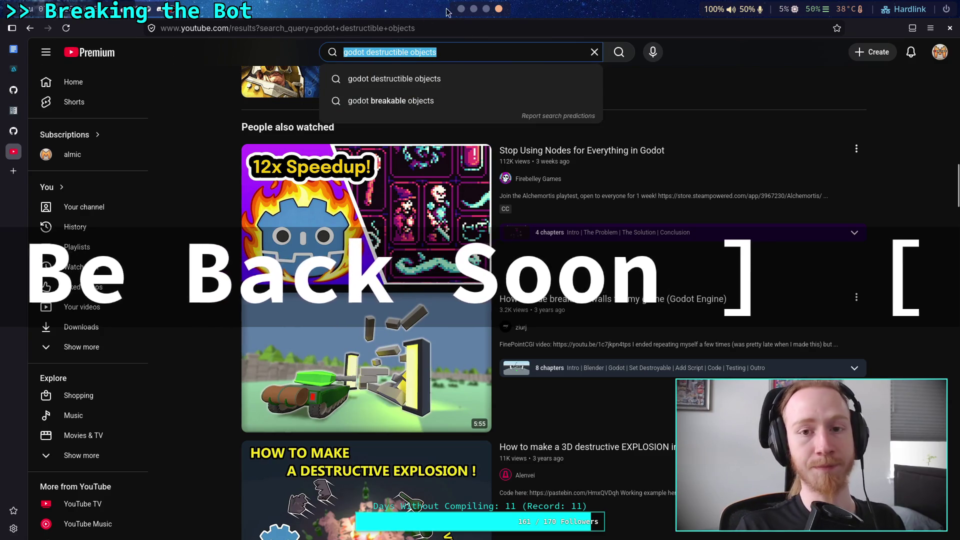
left_click(472, 10)
left_click(462, 9)
left_click(485, 9)
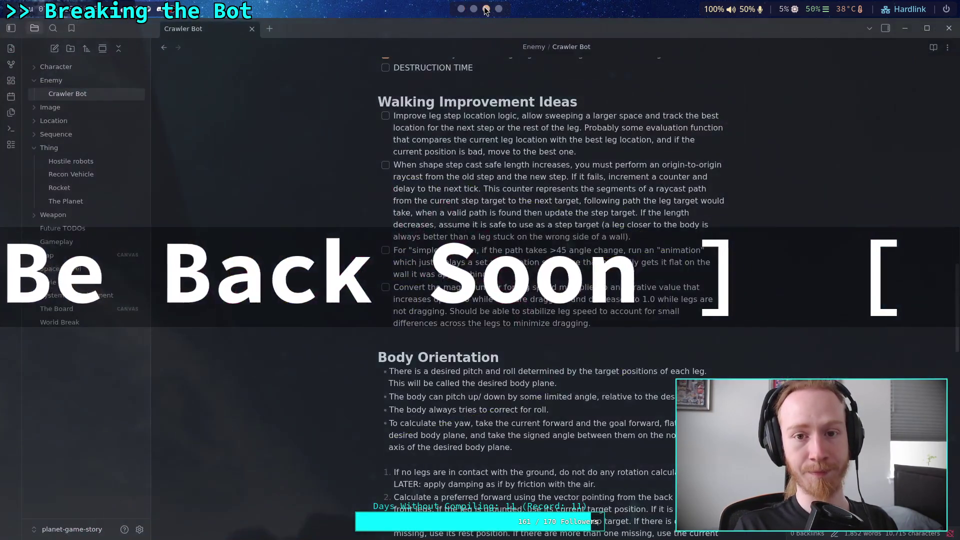
Open the Hostile robots note and follow the Dismantle Mechanic's 'Inspired from' YouTube link.
scroll(492, 182, "up", 15)
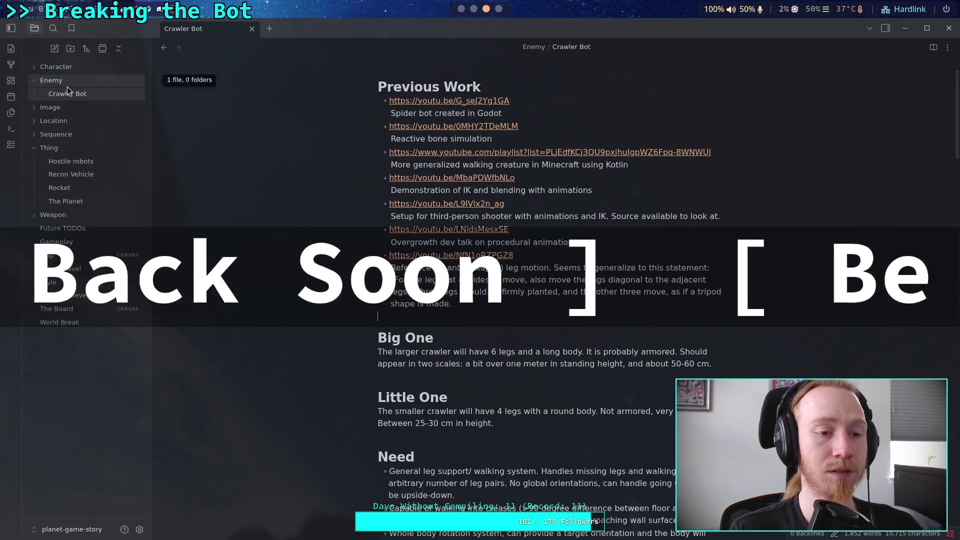
left_click(84, 161)
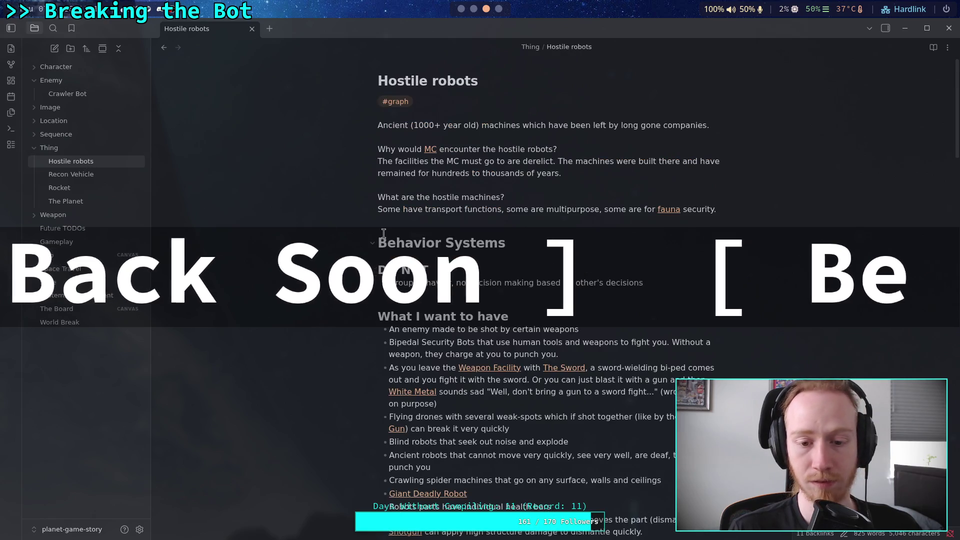
scroll(384, 233, "down", 3)
scroll(383, 233, "down", 6)
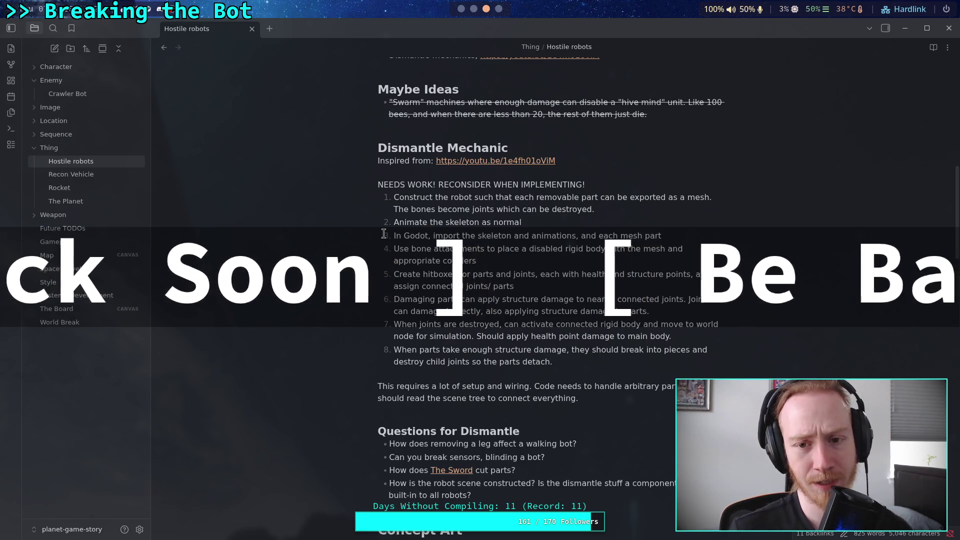
left_click(522, 163)
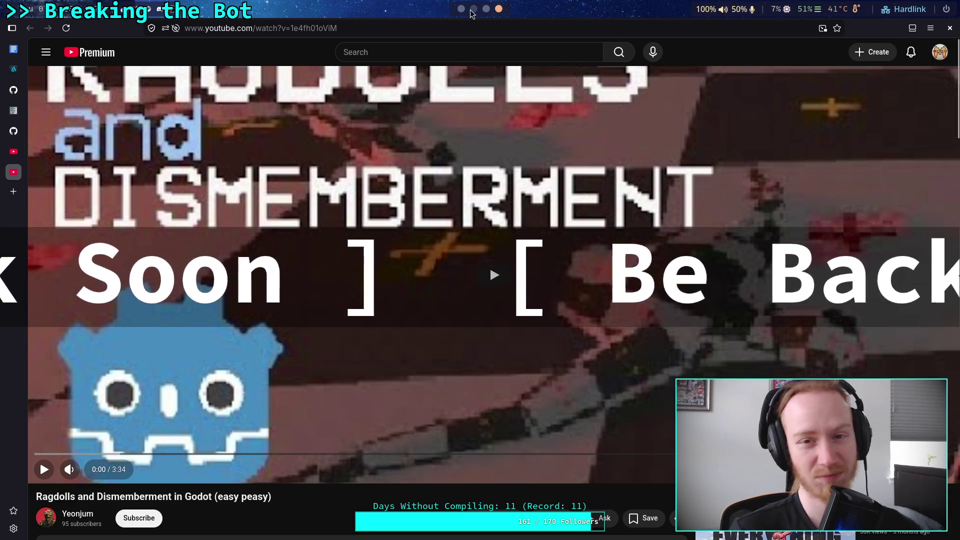
Scroll back to the top of the Ragdolls and Dismemberment video page.
scroll(489, 9, "up", 3)
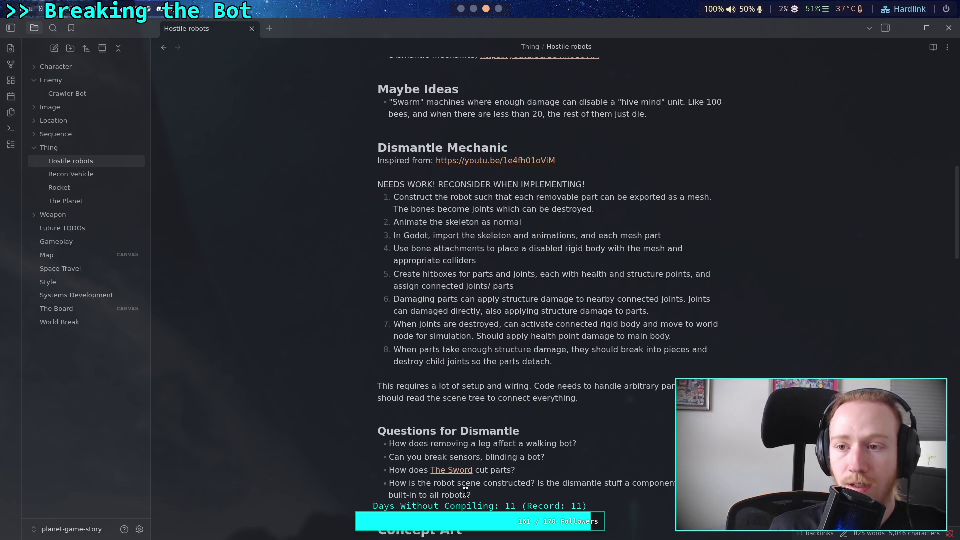
Switch to workspace 1 to bring back the Godot editor with big_crawler_bot.
key("super+1")
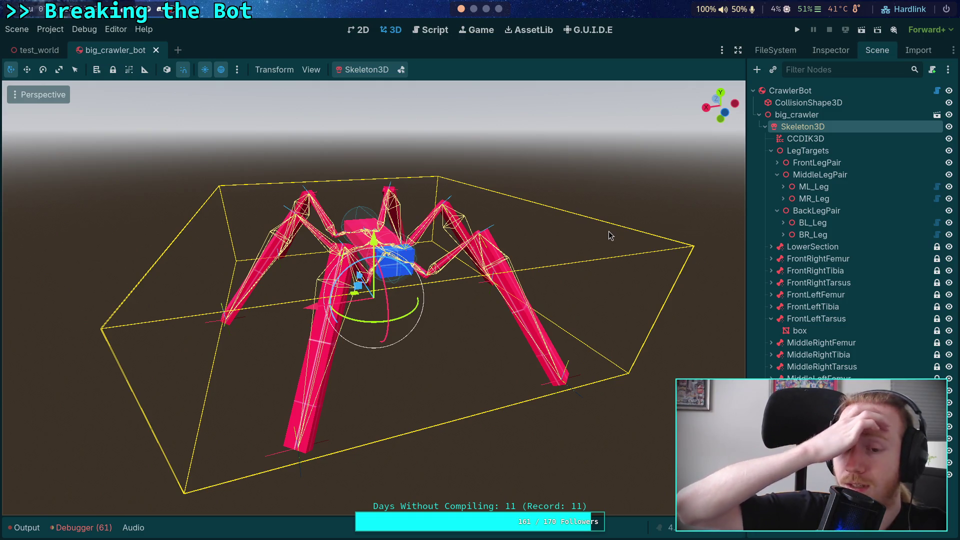
scroll(595, 252, "up", 5)
left_click_drag(503, 241, 504, 264)
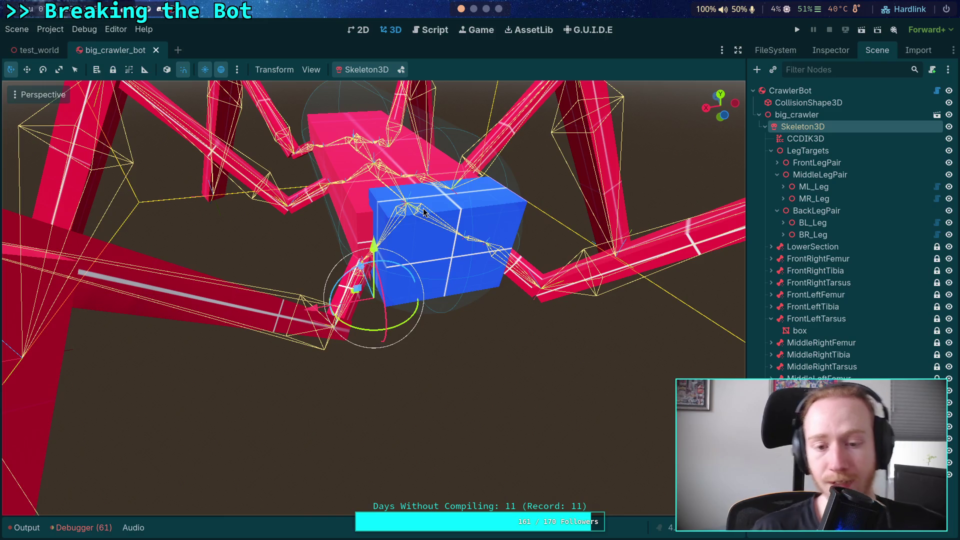
mouse_move(478, 273)
left_mouse_down()
mouse_move(456, 271)
mouse_move(464, 265)
mouse_move(466, 280)
left_mouse_up()
Zoom in on the crawler bot's blue body, zoom back out, and select FrontRightTibia.
scroll(482, 254, "down", 5)
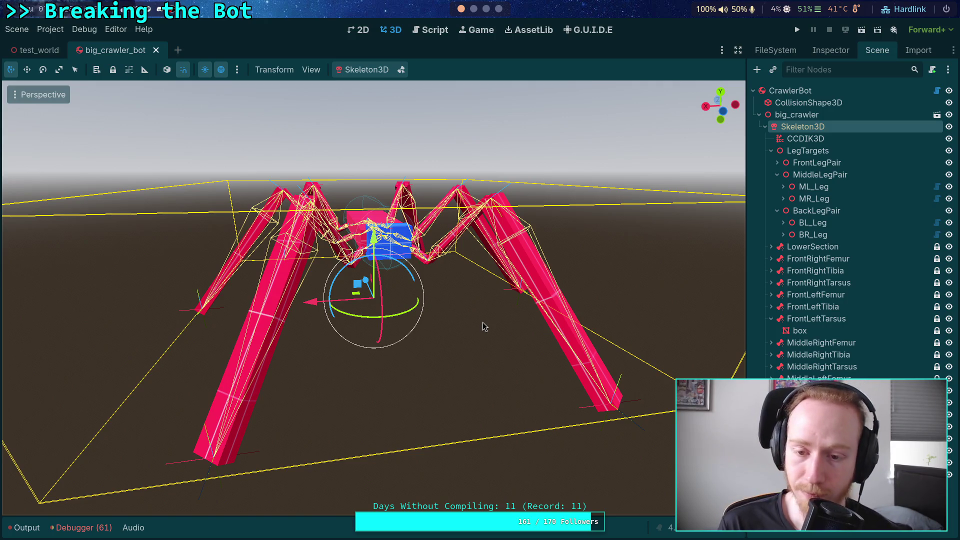
scroll(482, 322, "down", 4)
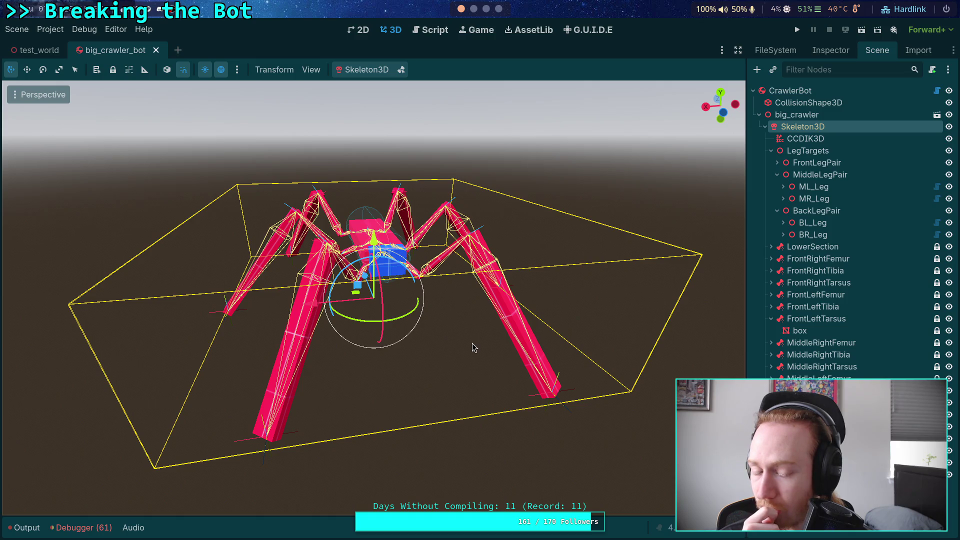
scroll(446, 313, "up", 6)
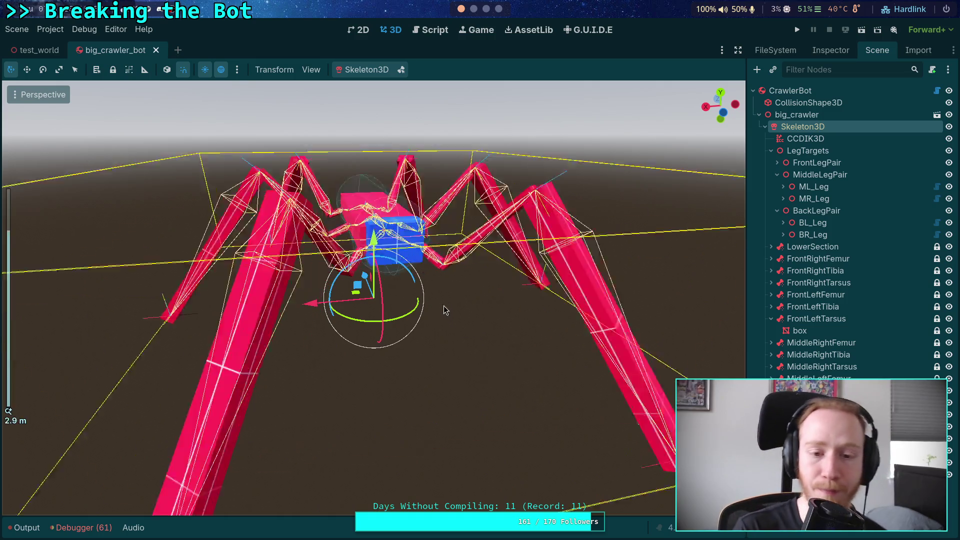
scroll(430, 310, "up", 5)
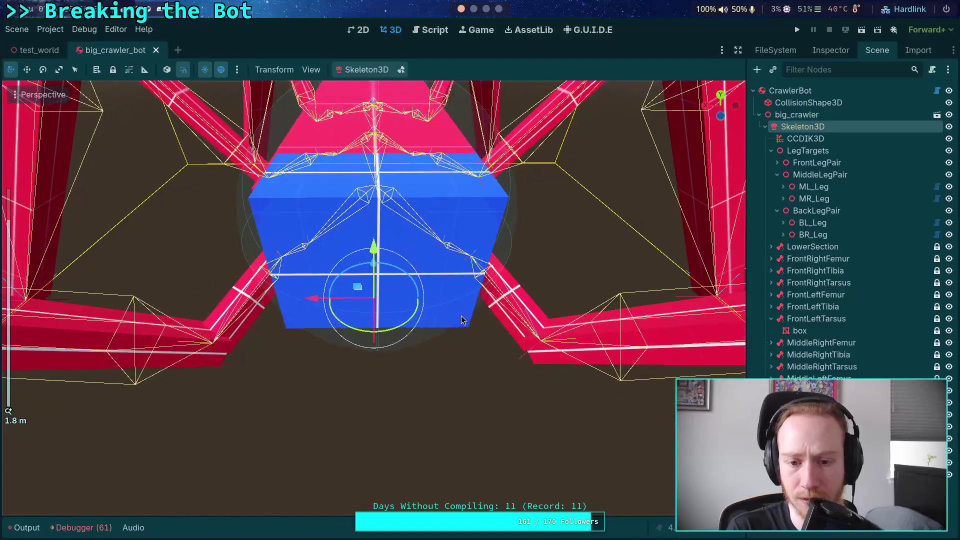
scroll(488, 323, "up", 2)
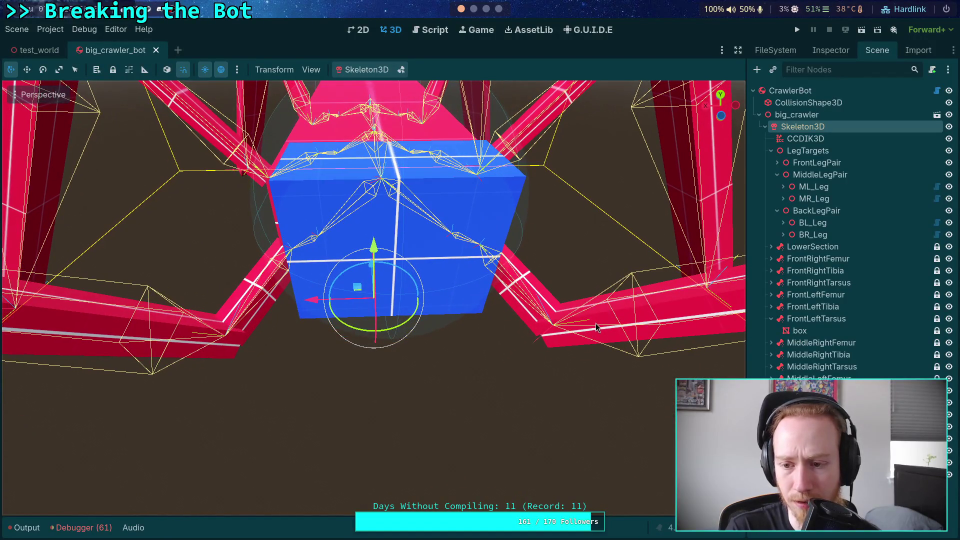
left_click(820, 271)
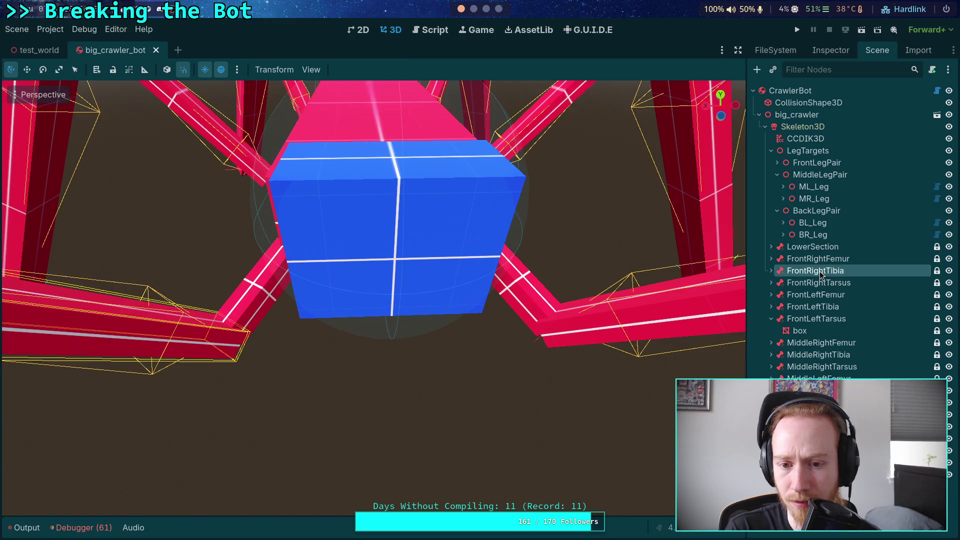
left_click(840, 295)
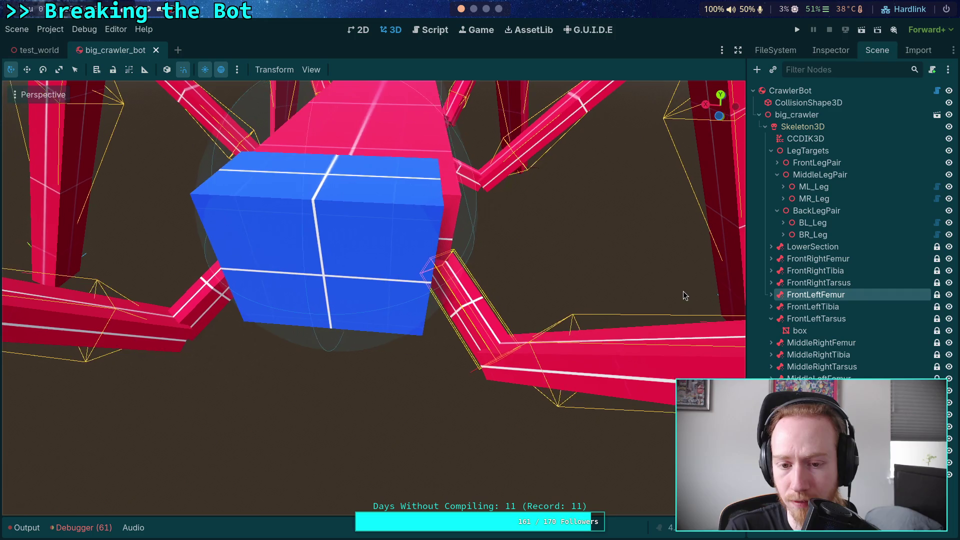
left_click(771, 294)
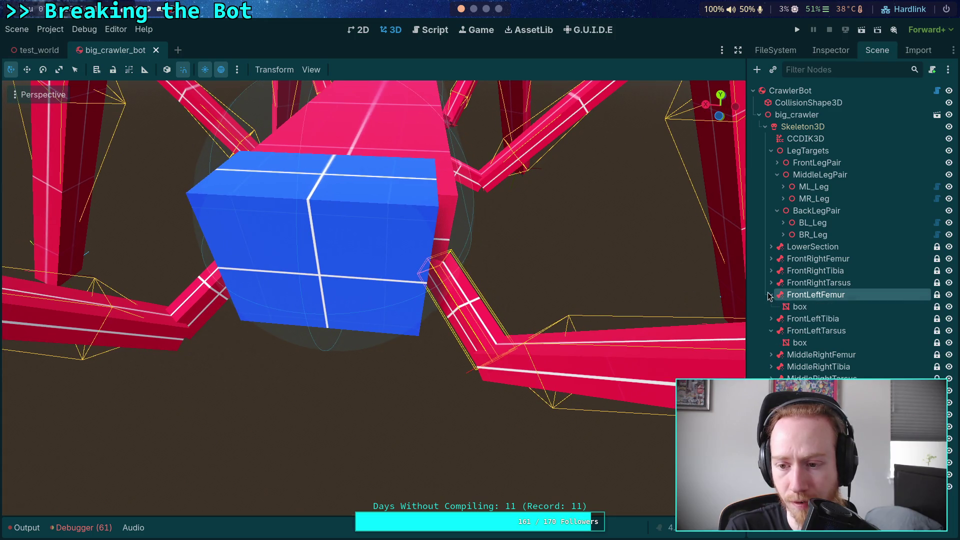
left_click(800, 306)
left_click(826, 52)
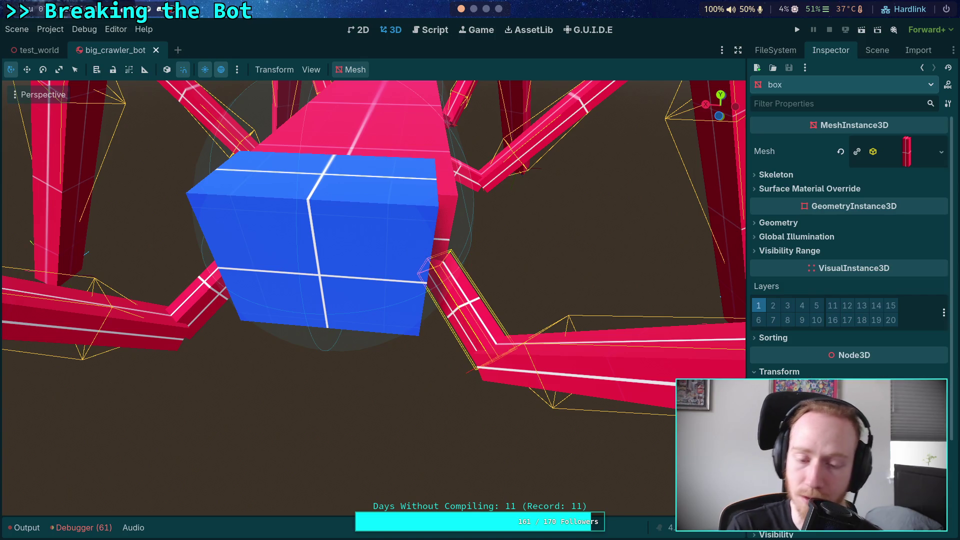
left_click(877, 50)
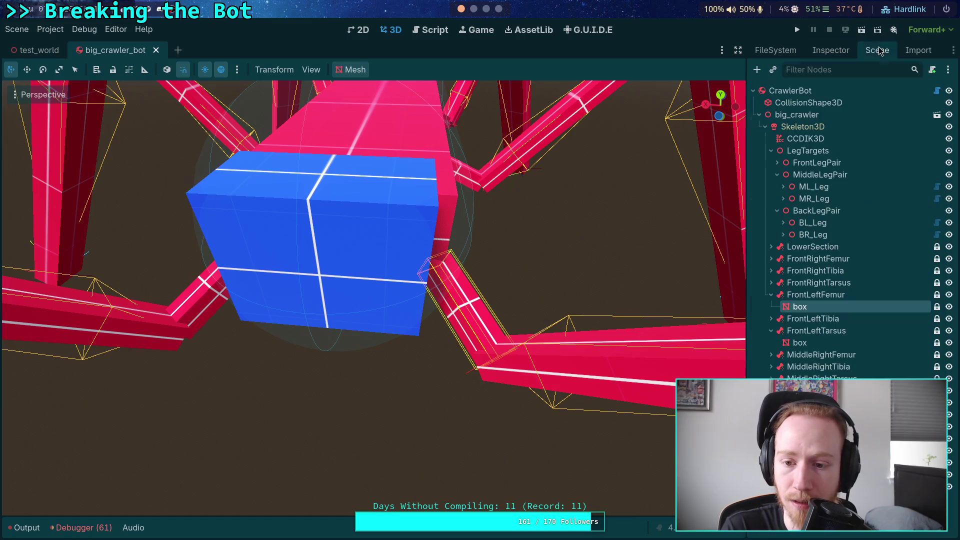
left_click(824, 294)
mouse_move(676, 284)
left_mouse_down()
mouse_move(604, 269)
mouse_move(644, 257)
left_mouse_up()
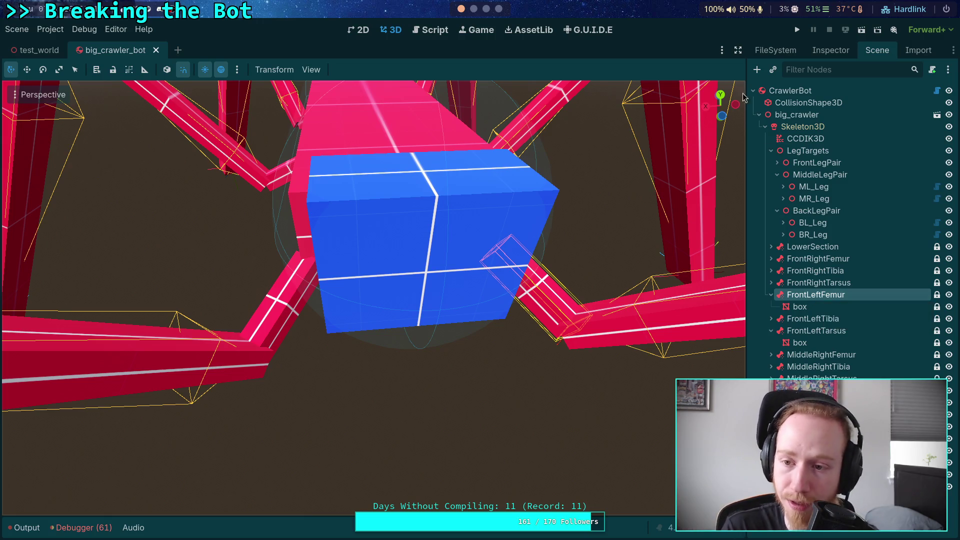
left_click(765, 126)
Select Skeleton3D, big_crawler, LegTargets, FrontLegPair and MiddleLegPair to inspect their bounds.
left_click(765, 127)
left_click(792, 127)
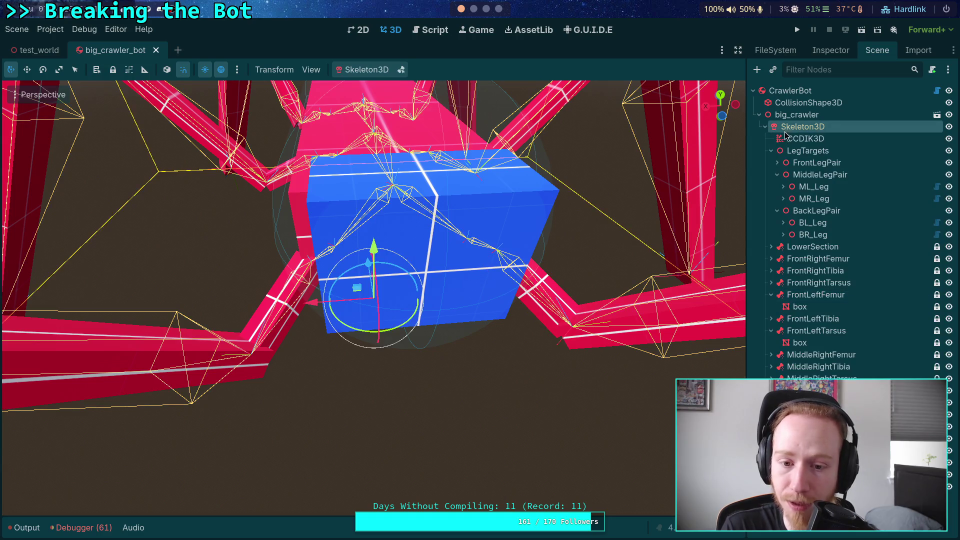
scroll(544, 199, "down", 10)
left_click_drag(543, 205, 523, 268)
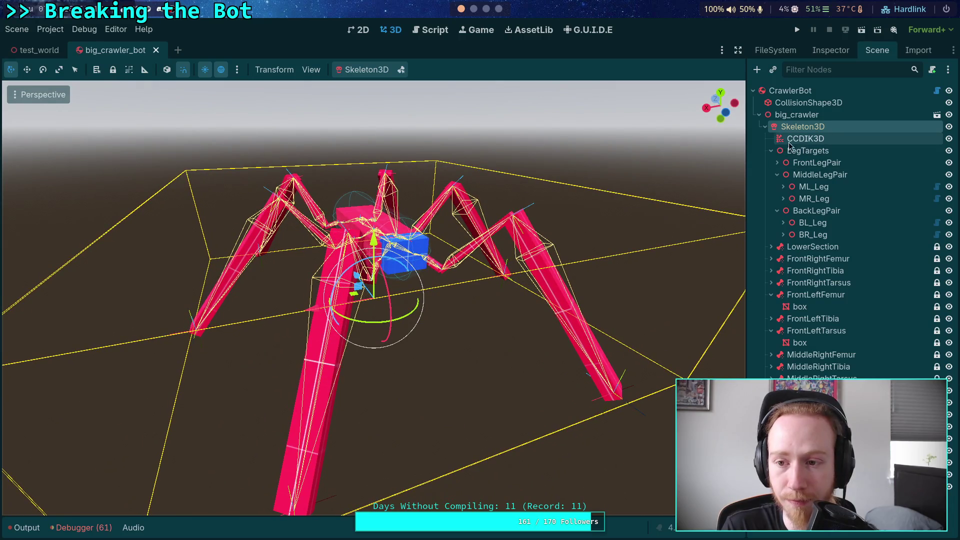
left_click(802, 118)
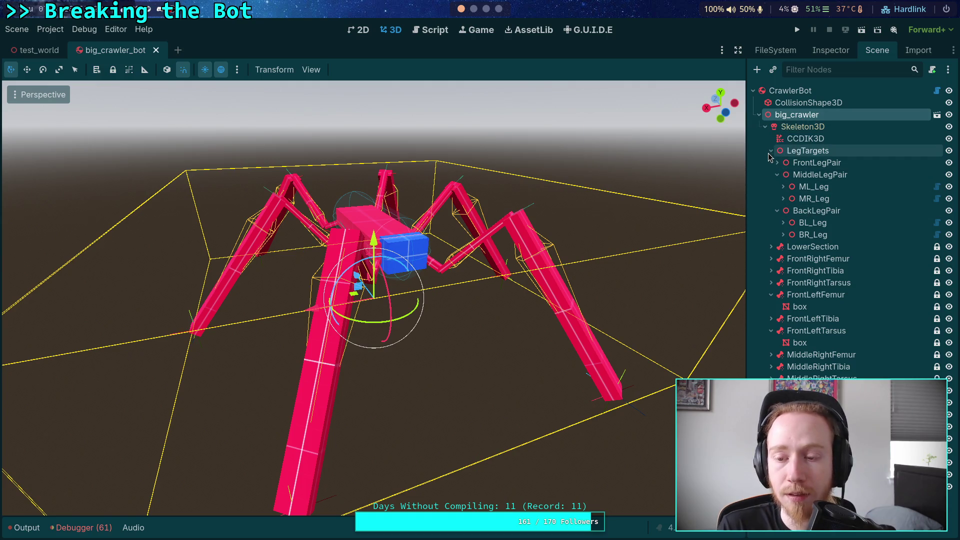
left_click(799, 155)
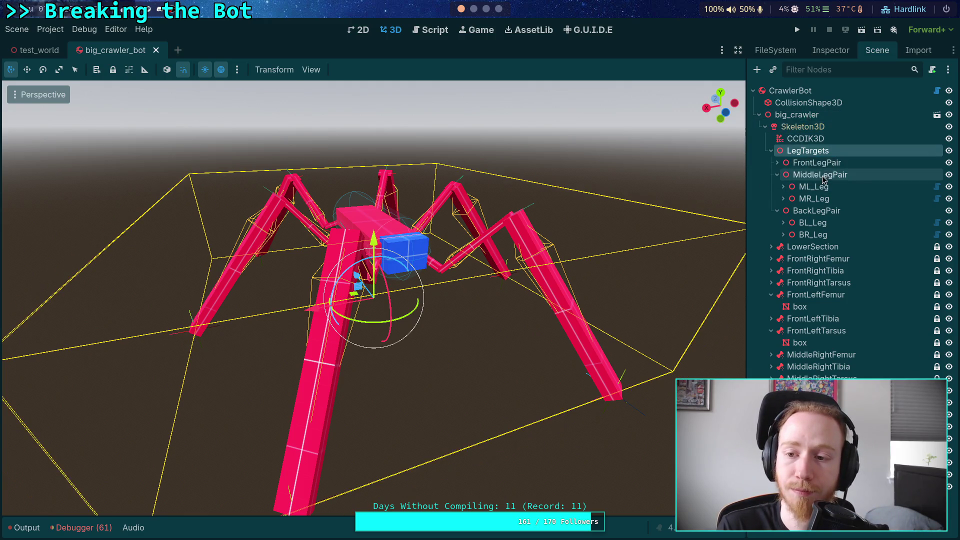
left_click(816, 167)
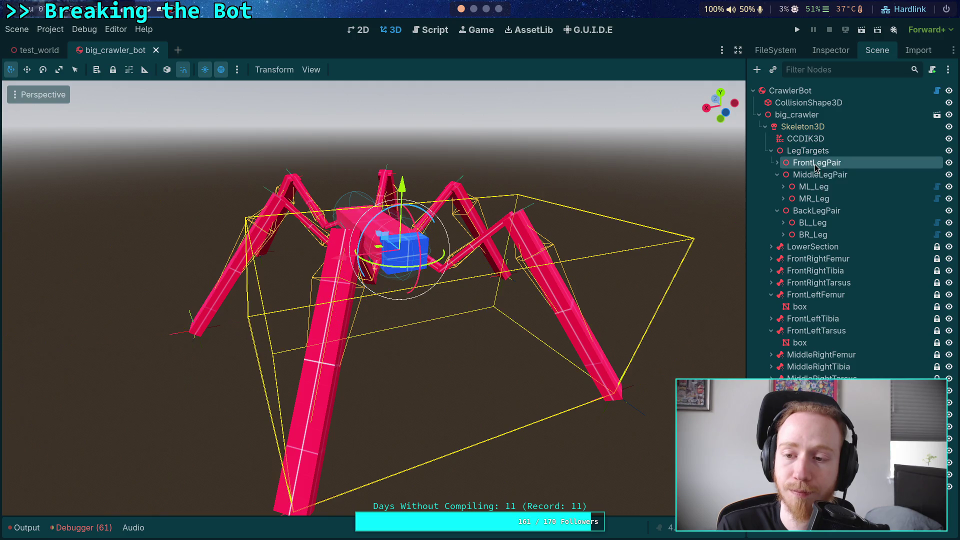
left_click(815, 175)
Collapse MiddleLegPair, BackLegPair, FrontLeftFemur and FrontLeftTarsus, then clear the selection.
left_click(776, 175)
left_click(776, 187)
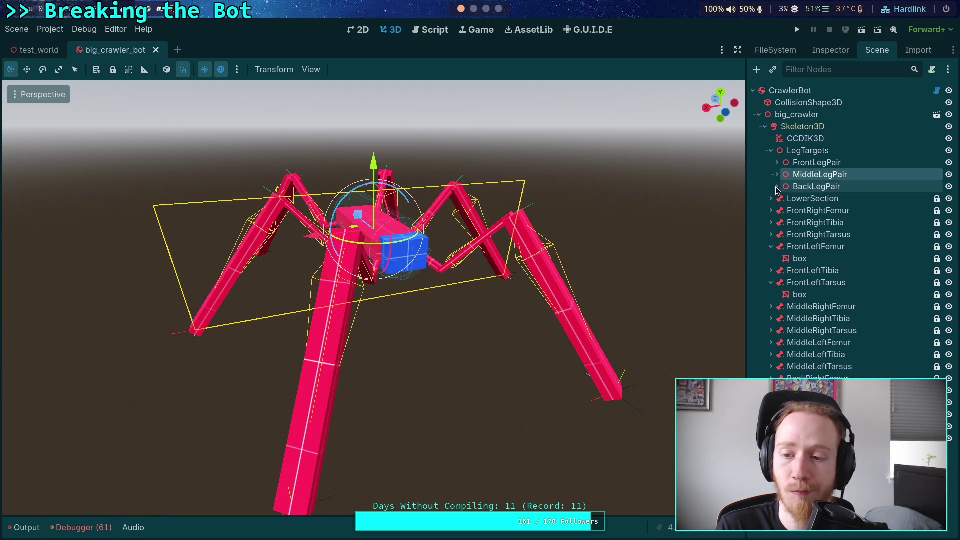
left_click(771, 246)
left_click(771, 270)
key("Escape")
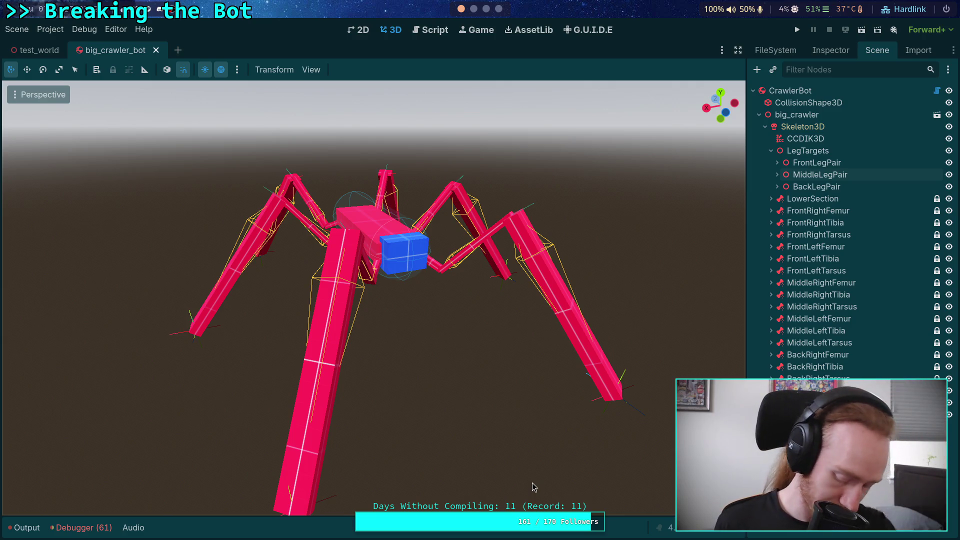
Start the Ragdolls and Dismemberment tutorial in the browser, pausing once and resuming.
left_click(499, 9)
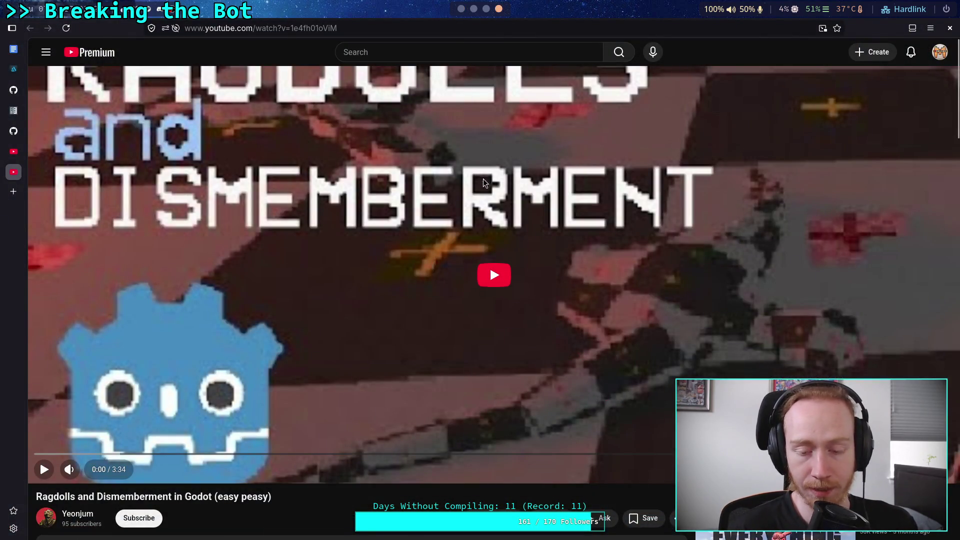
left_click(508, 280)
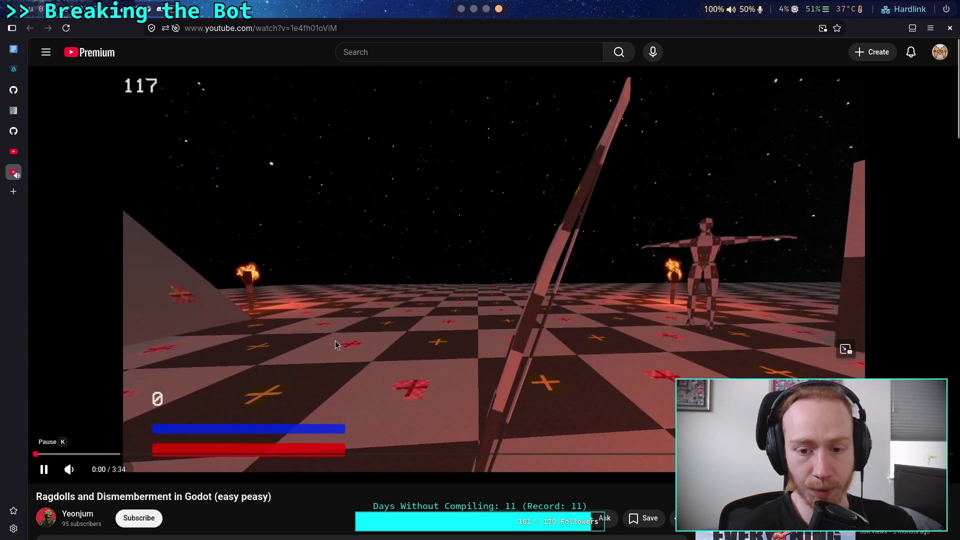
left_click(274, 359)
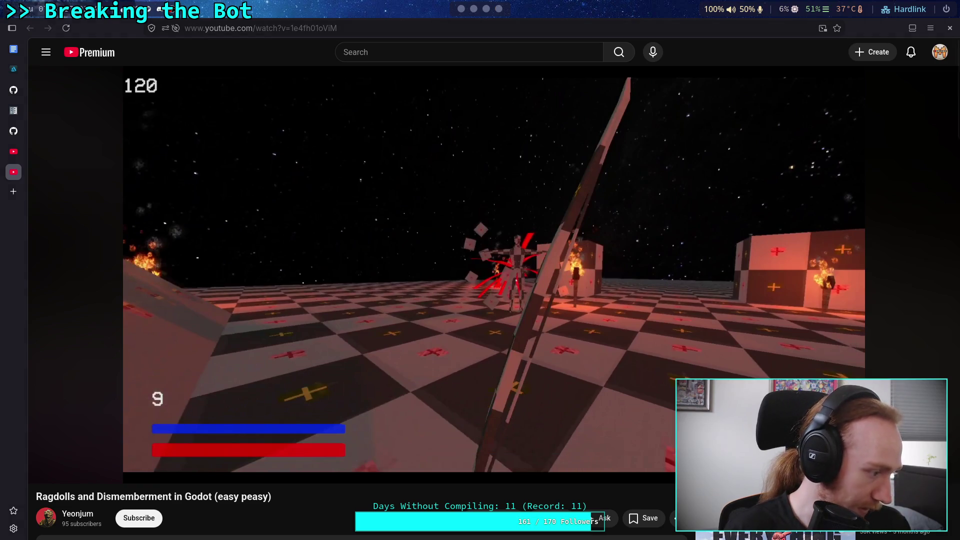
left_click(345, 344)
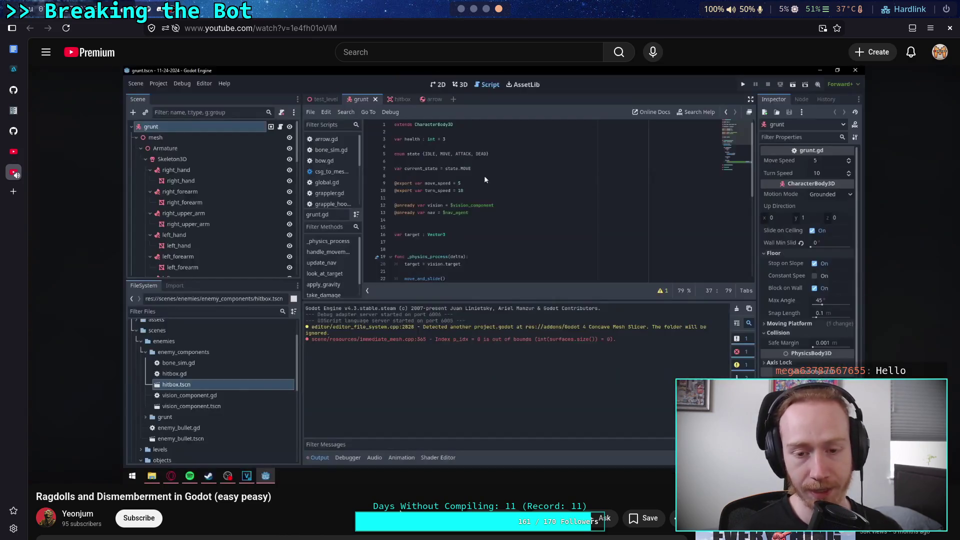
Pause and resume the tutorial, briefly check the Godot workspace, then return to the video.
left_click(391, 300)
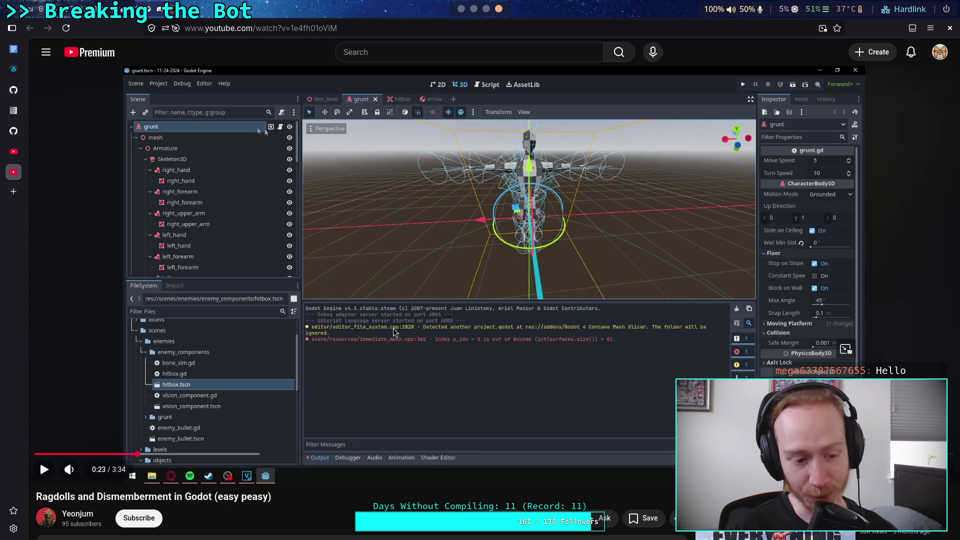
left_click(455, 350)
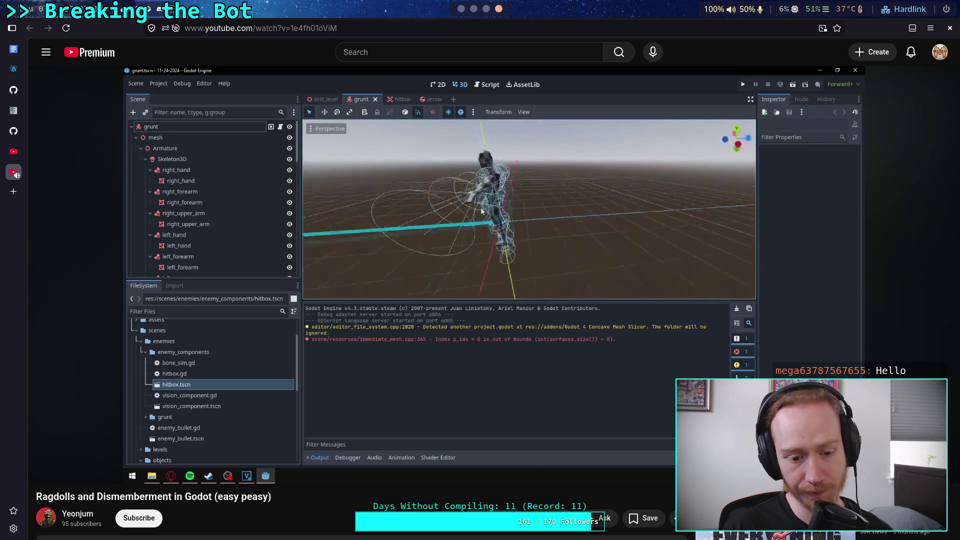
key("k")
left_click(461, 10)
left_click(498, 9)
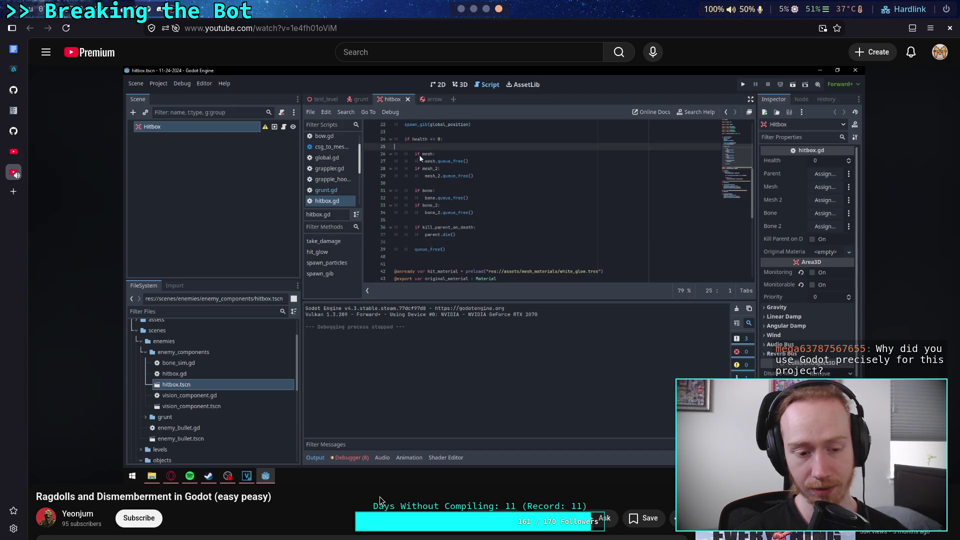
Watch the hitbox walkthrough with several pauses and a 5-second rewind, stopping at 2:58.
left_click(385, 383)
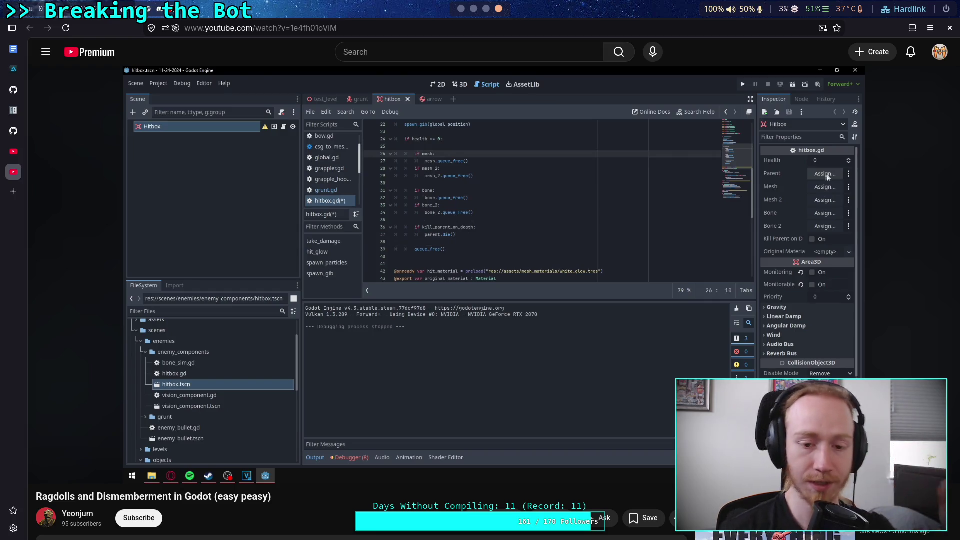
key("space")
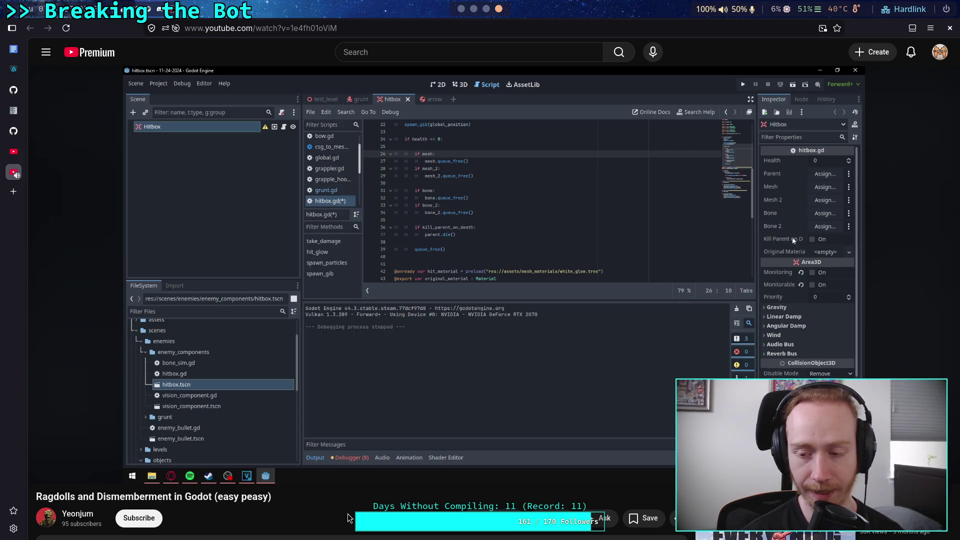
key("space")
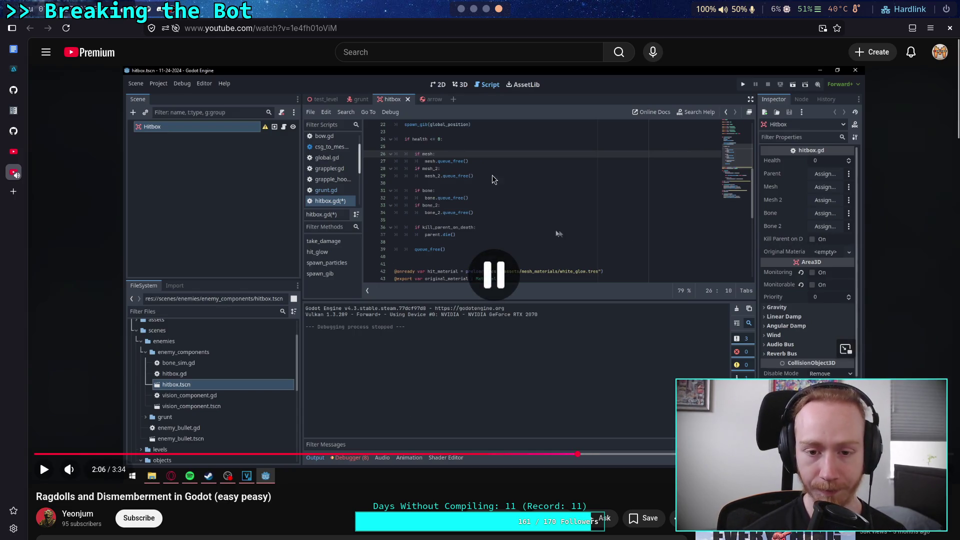
key("space")
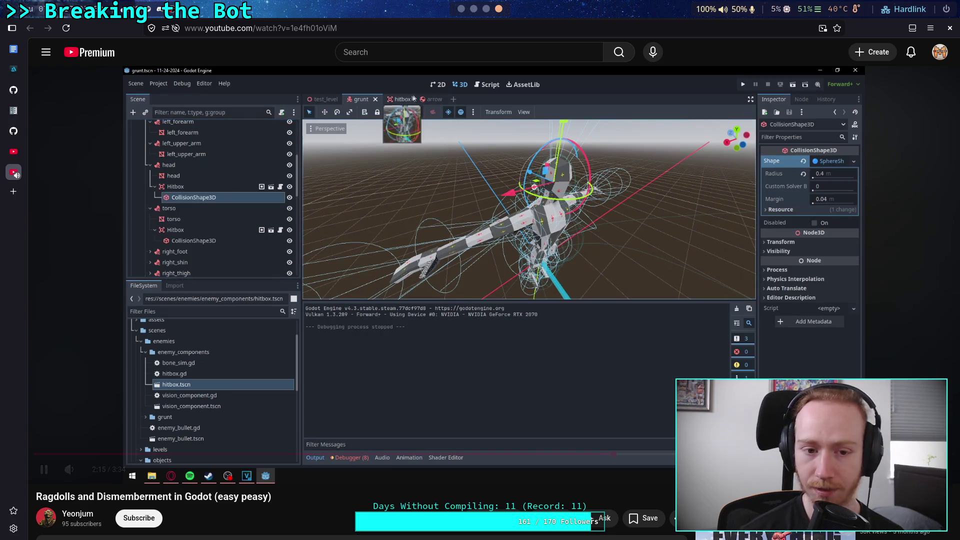
key("Left")
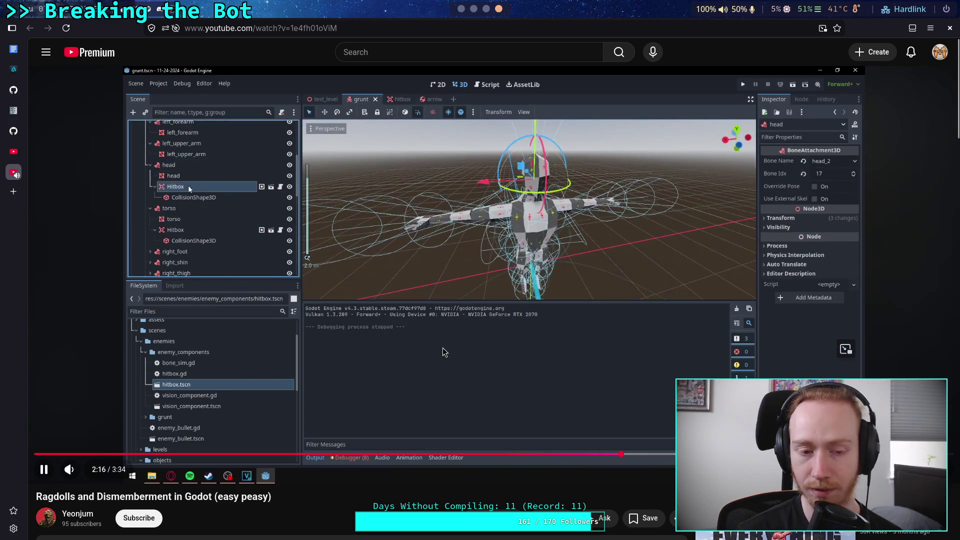
key("space")
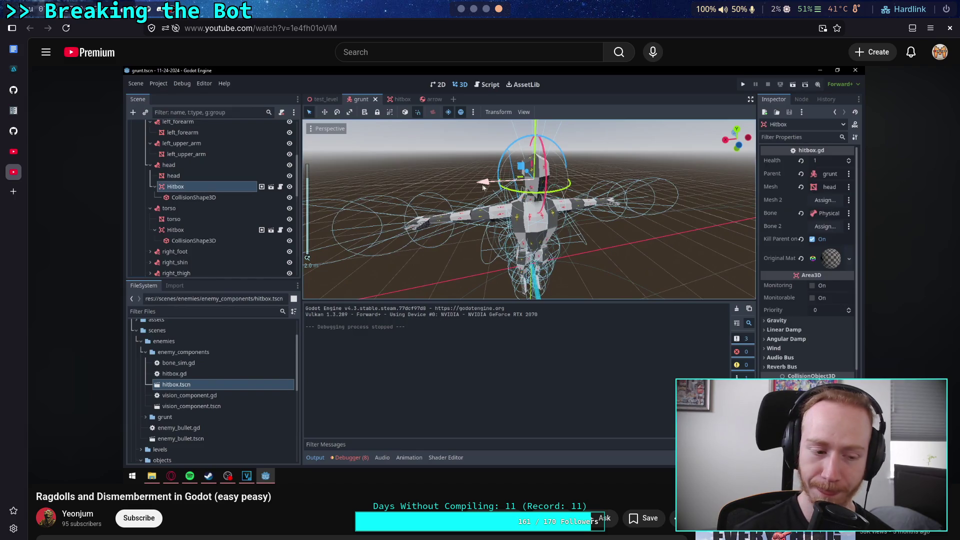
left_click(311, 123)
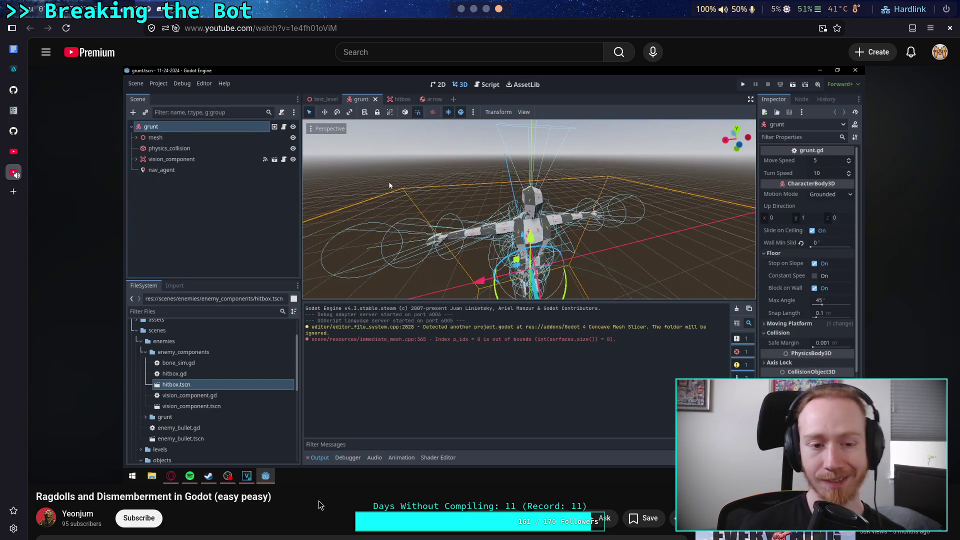
left_click(502, 379)
scroll(516, 352, "down", 3)
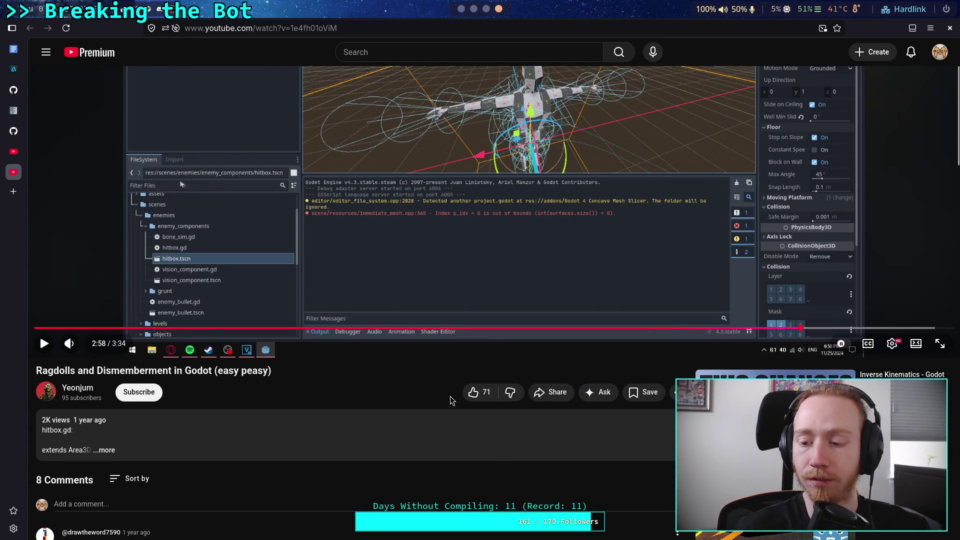
Expand the video description to review the hitbox.gd code, collapse it, and return to Godot.
scroll(443, 397, "down", 1)
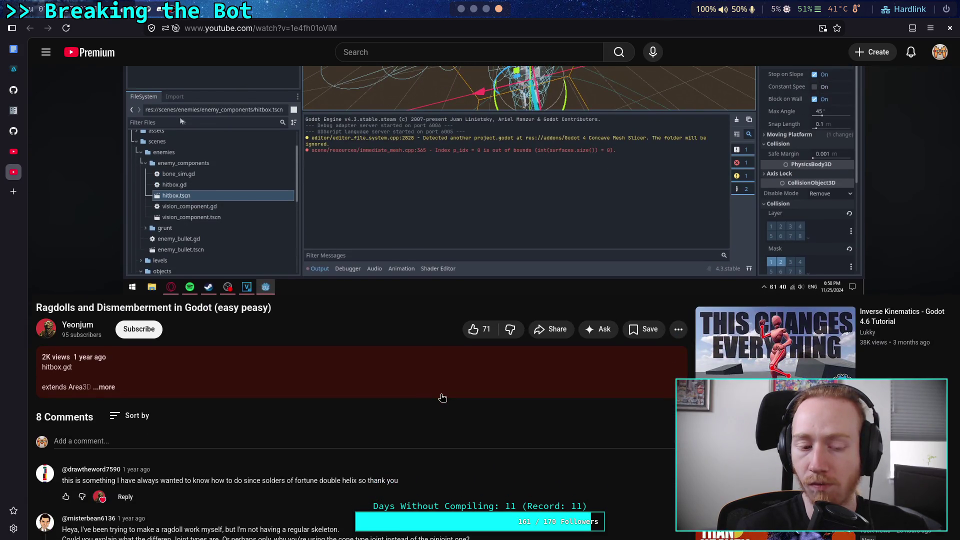
left_click(442, 397)
scroll(440, 395, "down", 4)
scroll(302, 393, "up", 1)
scroll(308, 321, "up", 3)
scroll(355, 313, "down", 10)
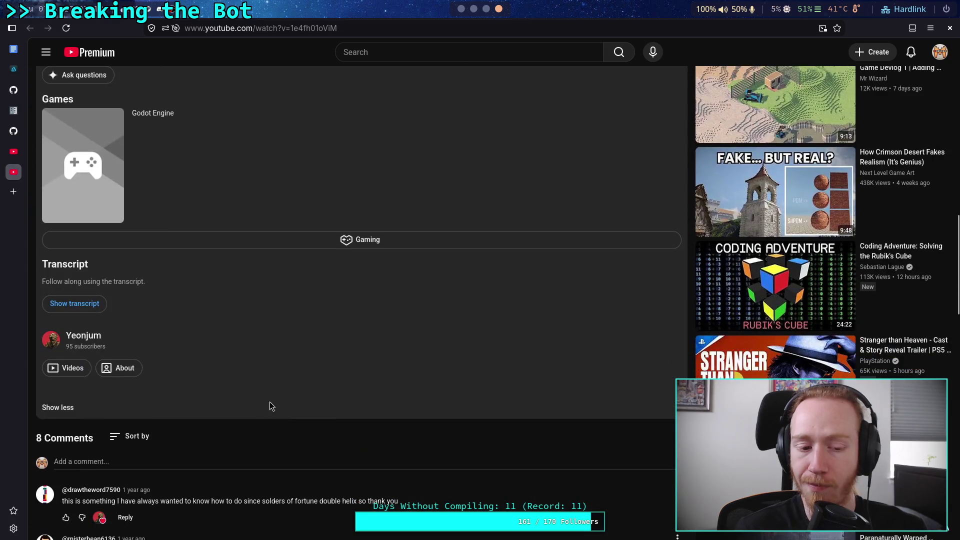
left_click(64, 414)
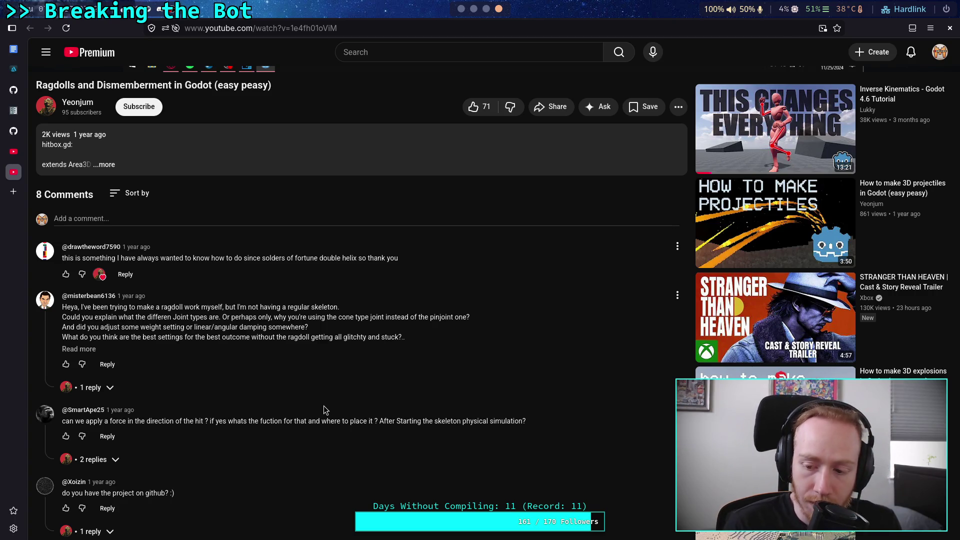
scroll(323, 406, "up", 7)
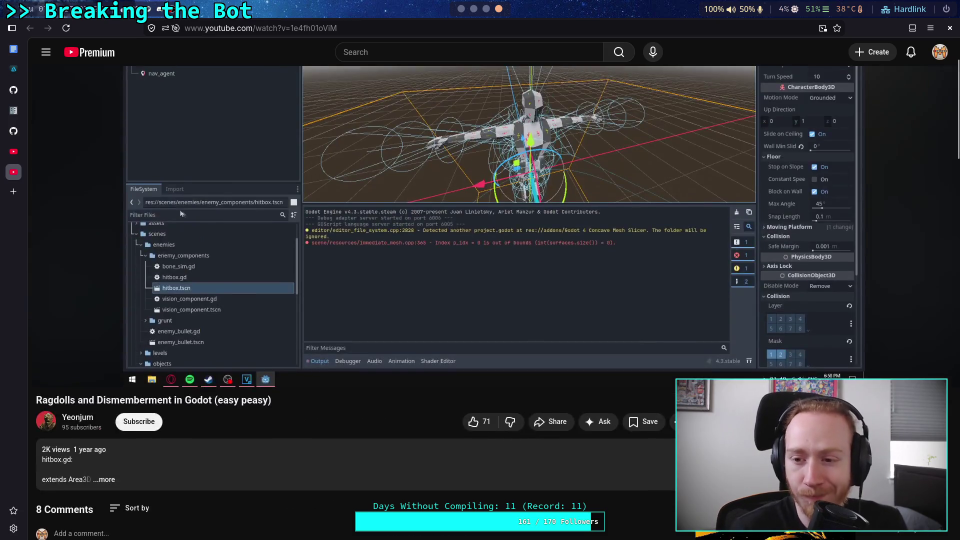
key("super+1")
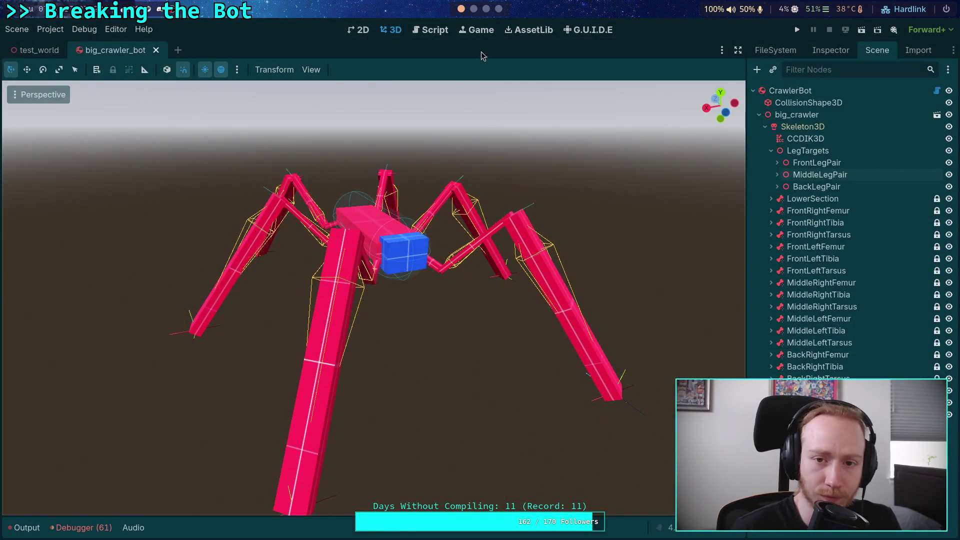
Read the Need bullets in the Crawler Bot note, then go back to the Hostile robots note.
left_click(473, 8)
left_click(486, 8)
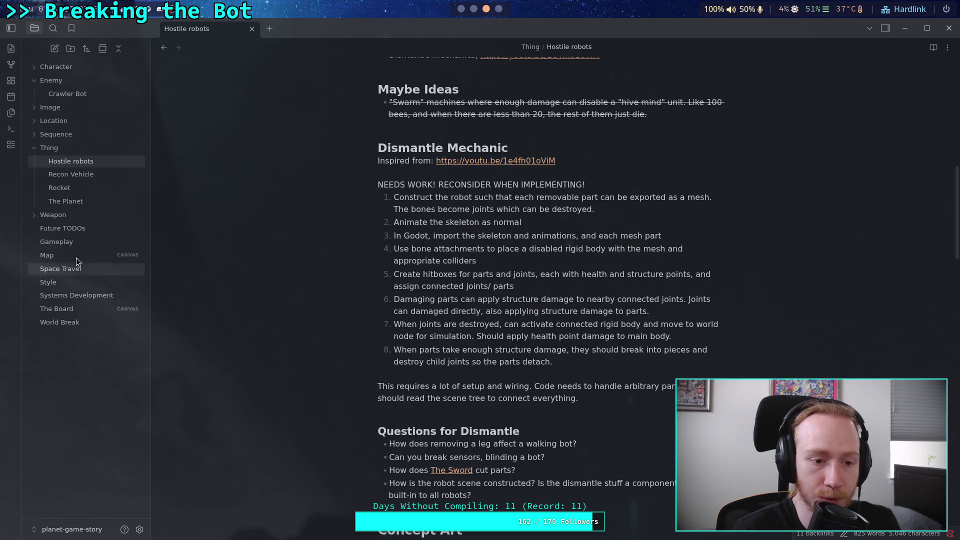
left_click(70, 94)
scroll(529, 290, "down", 5)
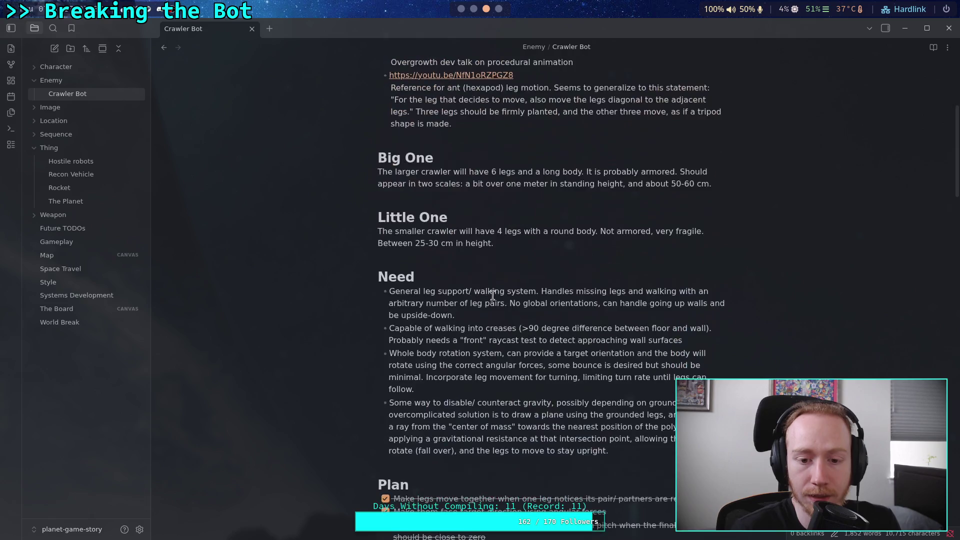
scroll(529, 292, "down", 2)
left_click_drag(619, 390, 343, 265)
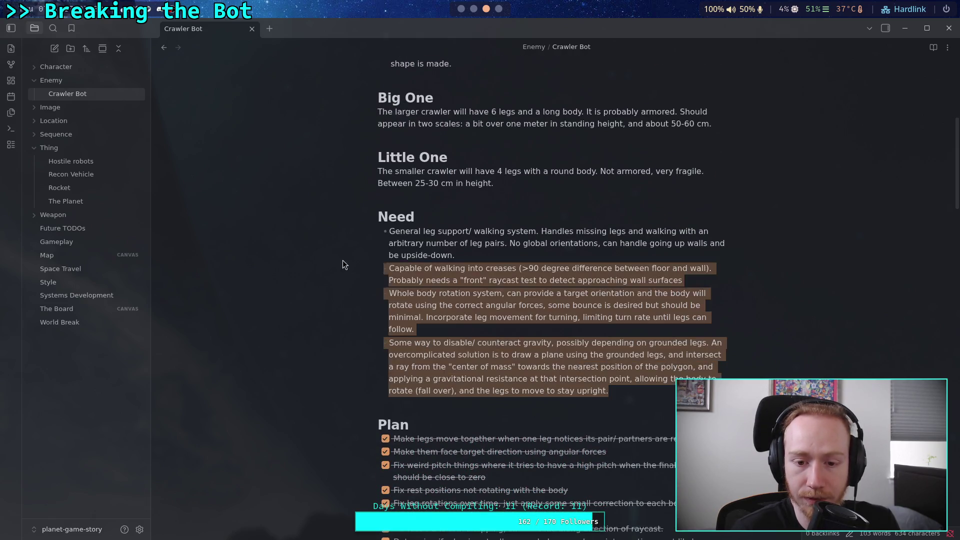
left_click(658, 366)
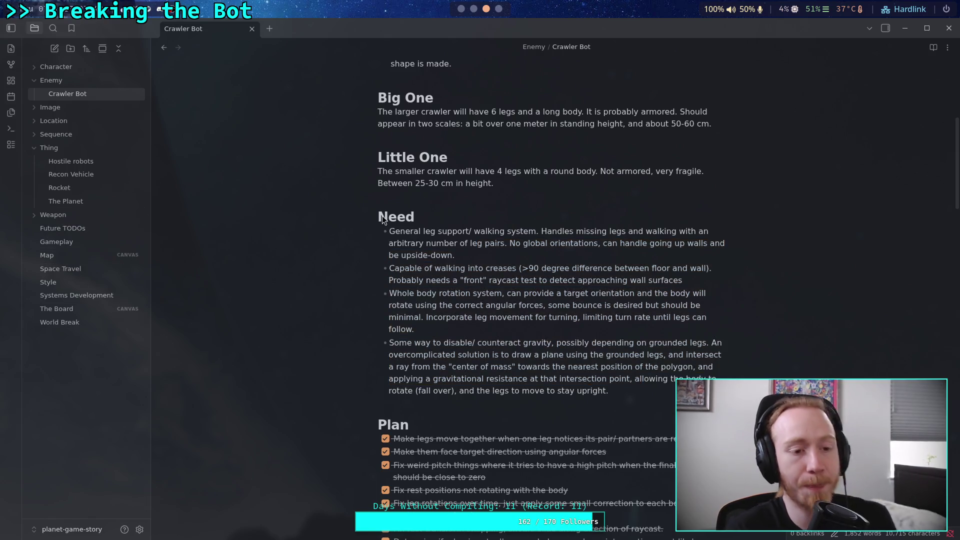
left_click(101, 159)
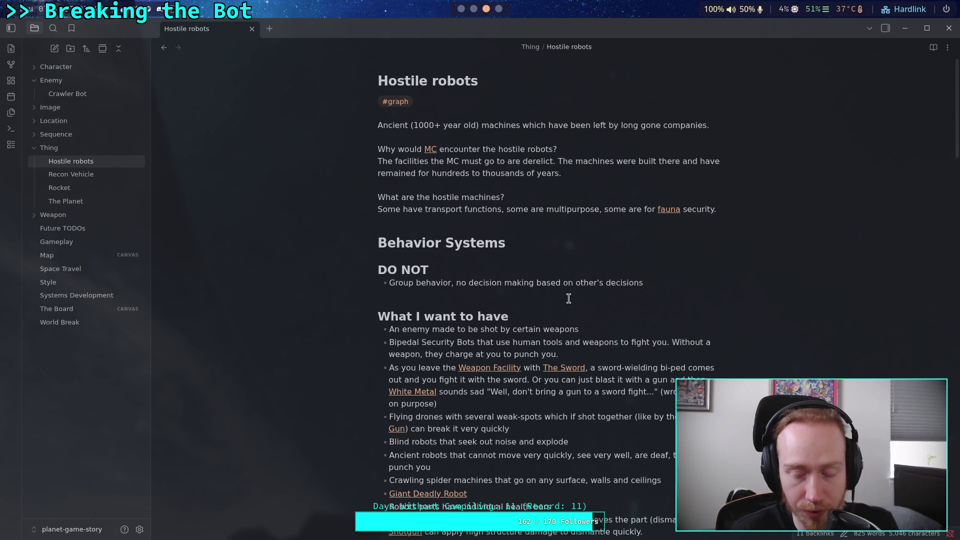
Scroll to the Dismantle Mechanic plan and put the cursor before 'damaged' in item 6.
scroll(568, 298, "down", 5)
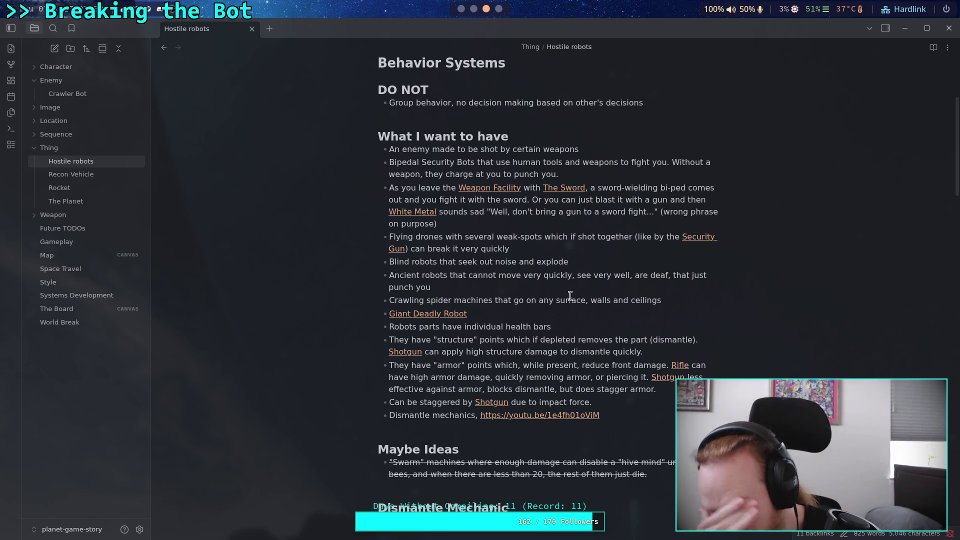
scroll(569, 296, "down", 10)
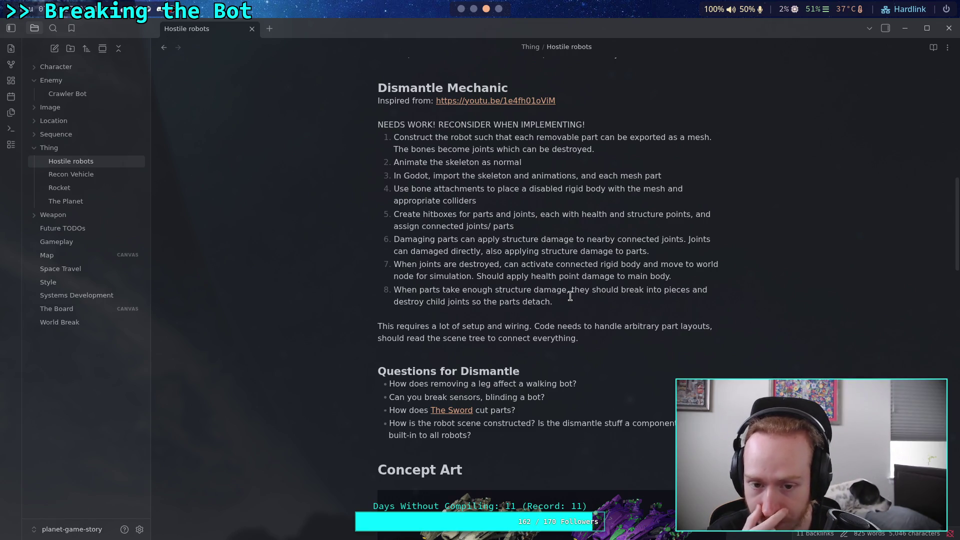
left_click(410, 251)
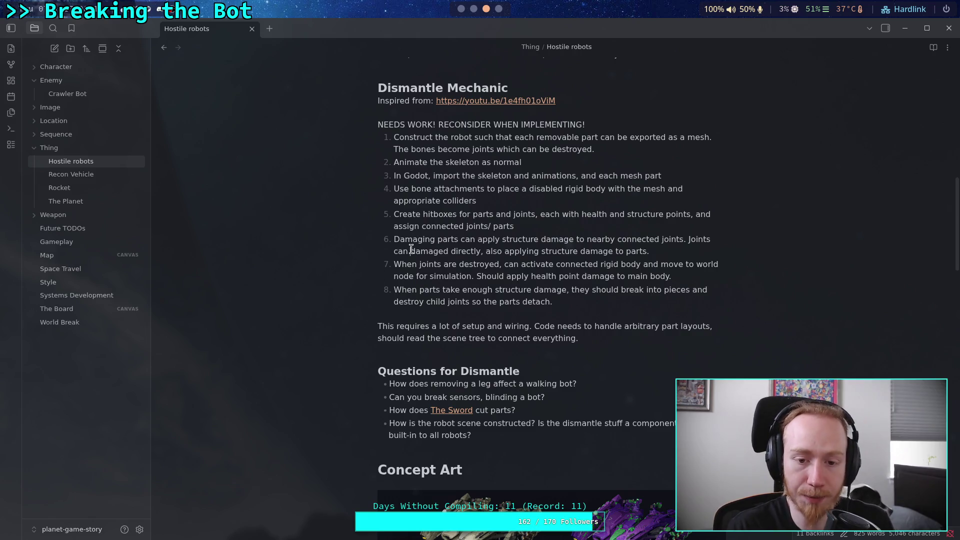
Correct item 6 to read 'can be' and glance at the crawler bot in Godot.
type("bu")
key("BackSpace")
type("e")
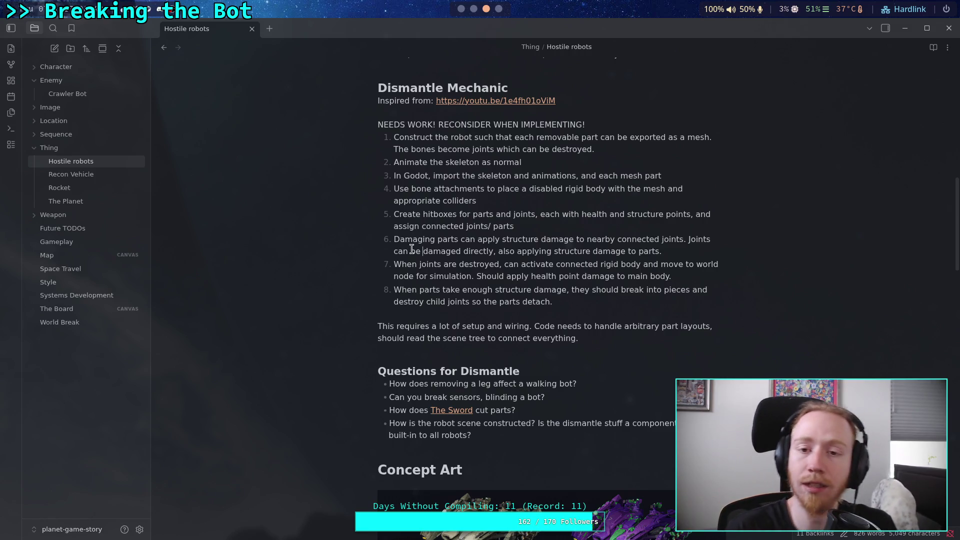
left_click(459, 9)
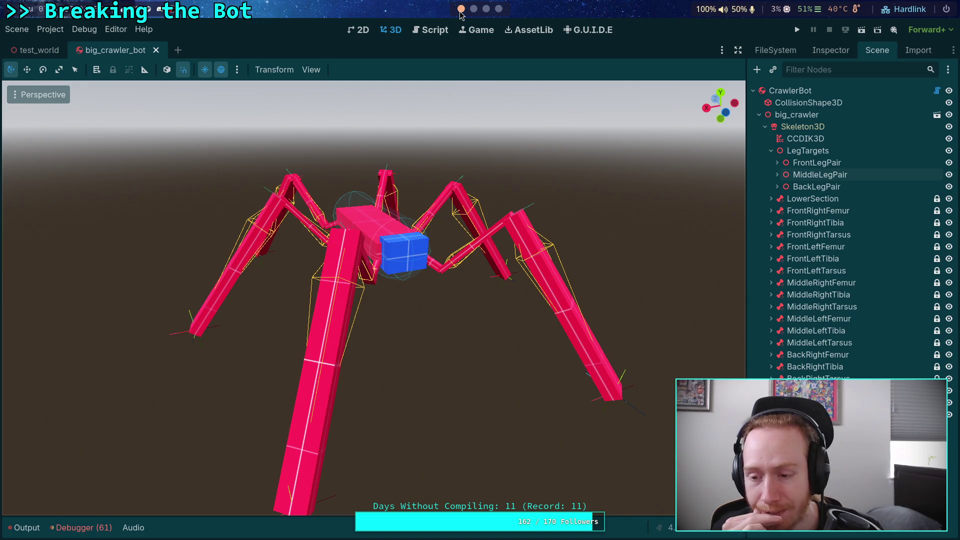
left_click(487, 9)
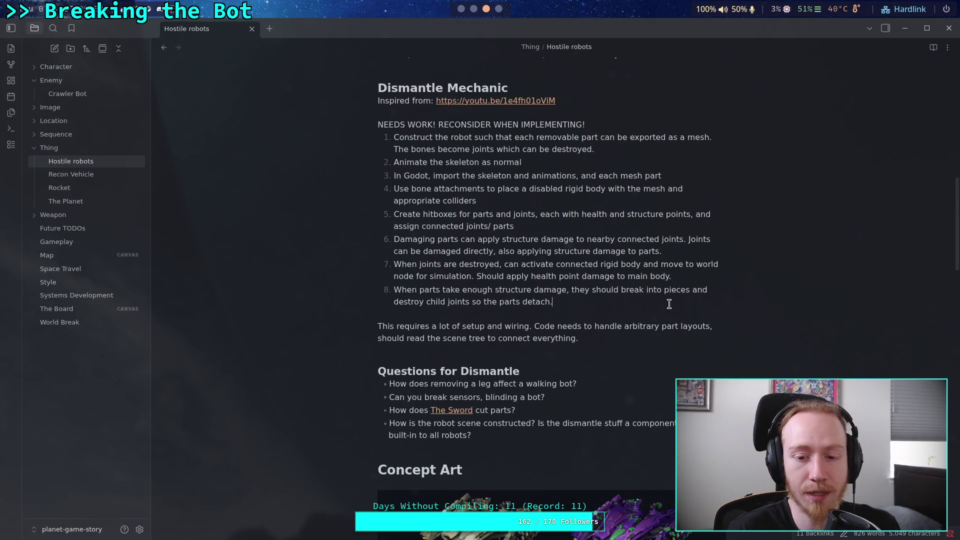
Add an unnumbered blank line after item 8 of the Dismantle plan.
left_click(708, 337)
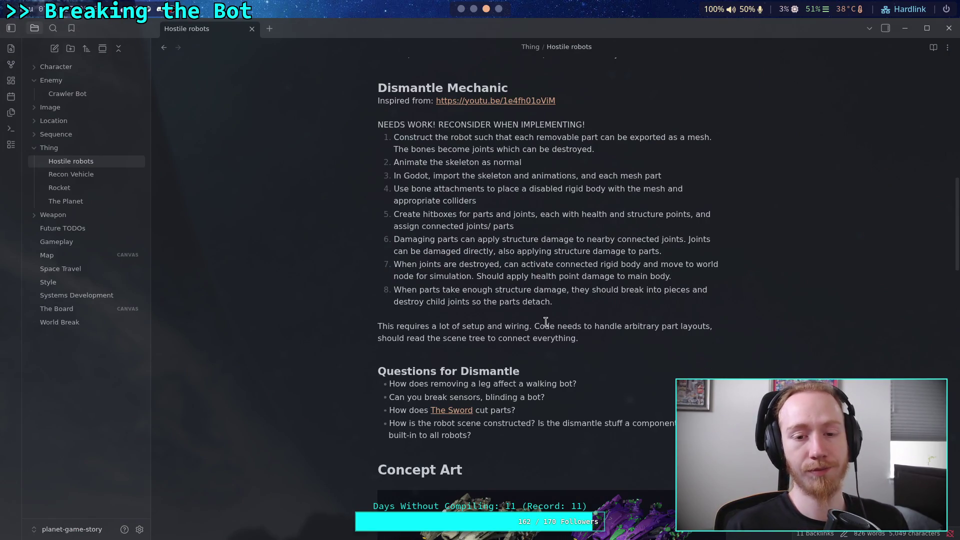
left_click(600, 302)
key("Return")
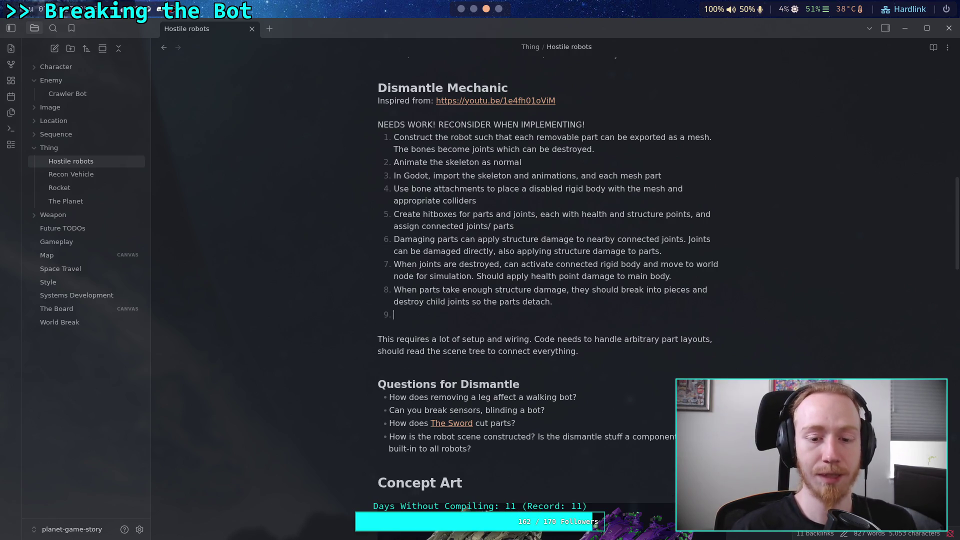
key("BackSpace")
key("Return")
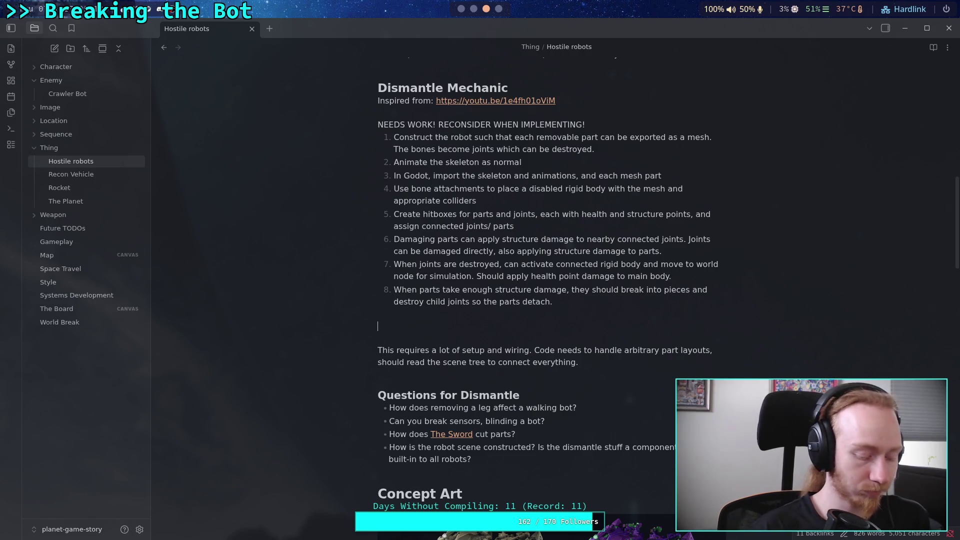
Remove the stray list markers and extra blank lines, then begin a '##' heading line.
type("9.-")
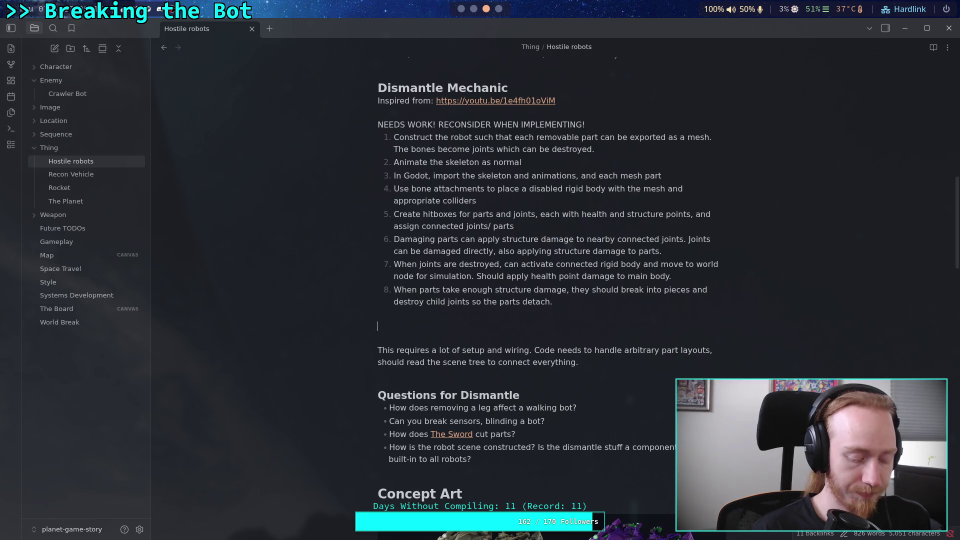
type("a.")
key("BackSpace")
key("BackSpace")
key("BackSpace")
type("A")
key("BackSpace")
key("BackSpace")
key("BackSpace")
type("-")
key("BackSpace")
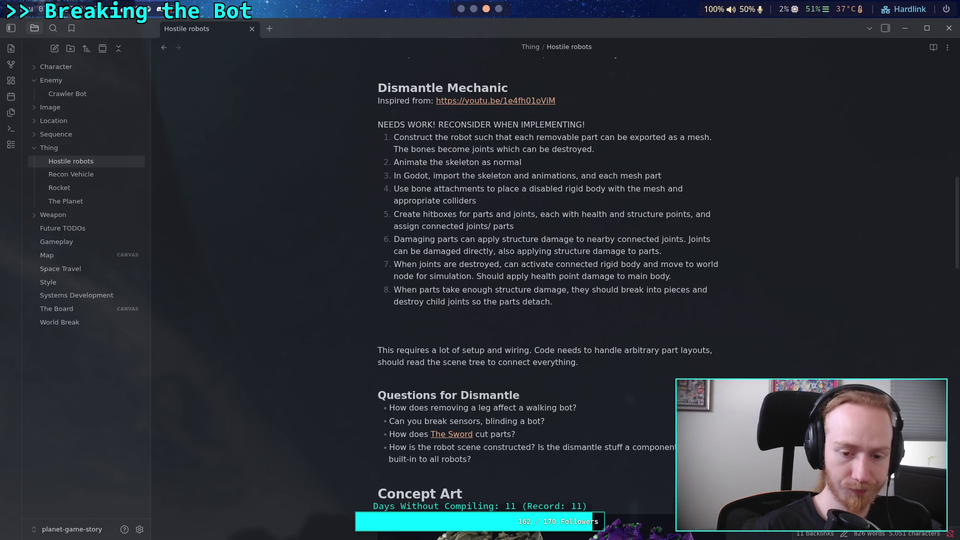
key("BackSpace")
key("BackSpace")
key("Return")
type("##")
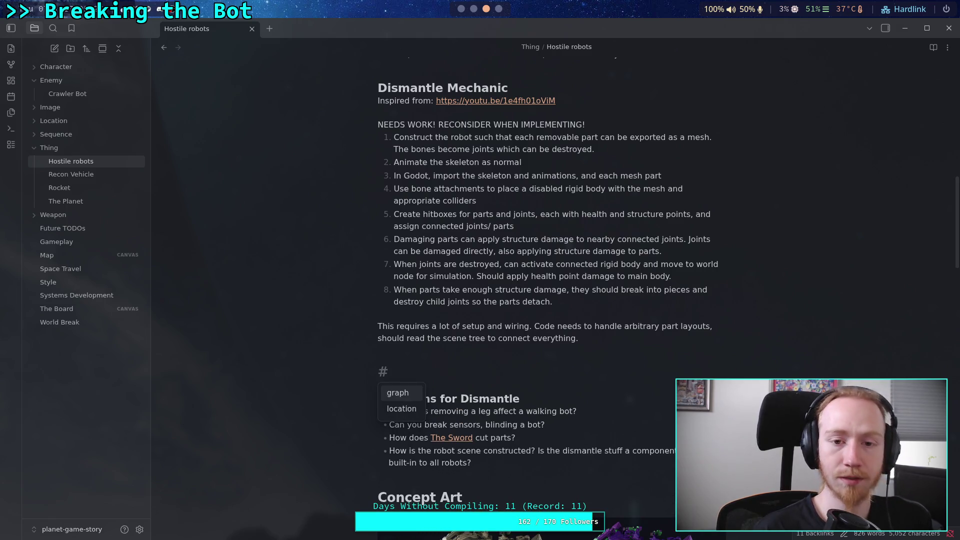
Complete the heading as '### Methods' and start a line beneath it.
left_click(419, 395)
left_click(423, 370)
type("# ")
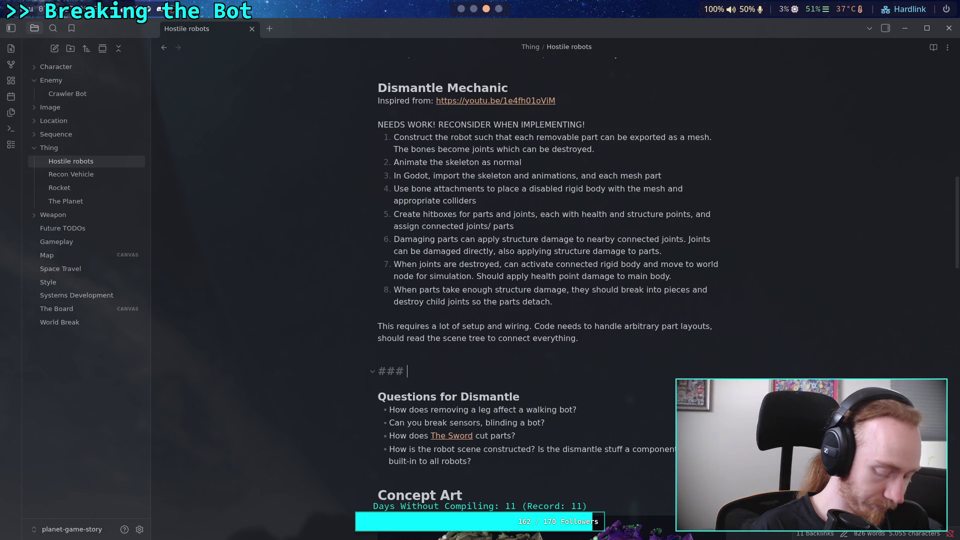
type("Methods")
key("Return")
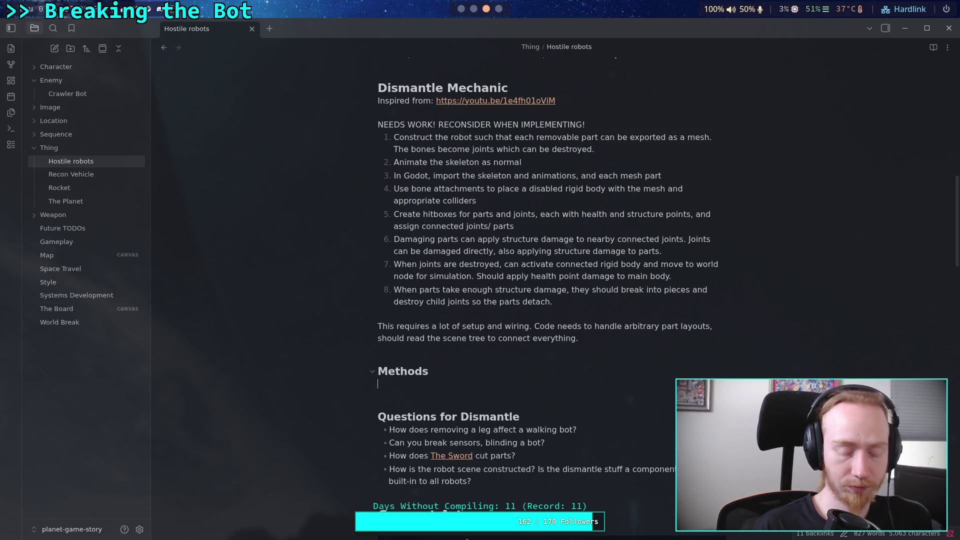
Write item 1: a two-skeleton method, a 'target' skeleton plus a motor-driven simulation, then begin item 2.
type("1. Two skeleton moth")
key("BackSpace")
key("BackSpace")
key("BackSpace")
type("ethod. ")
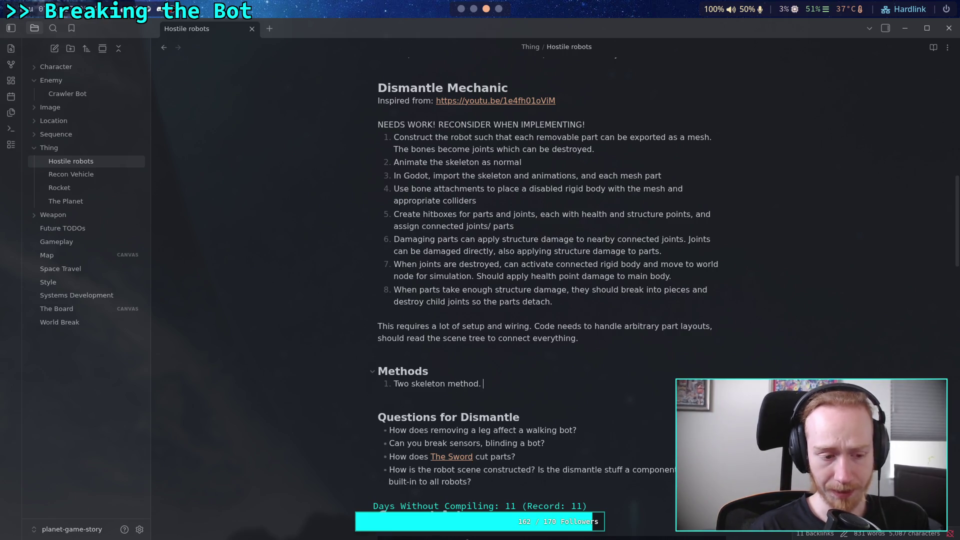
type("One ")
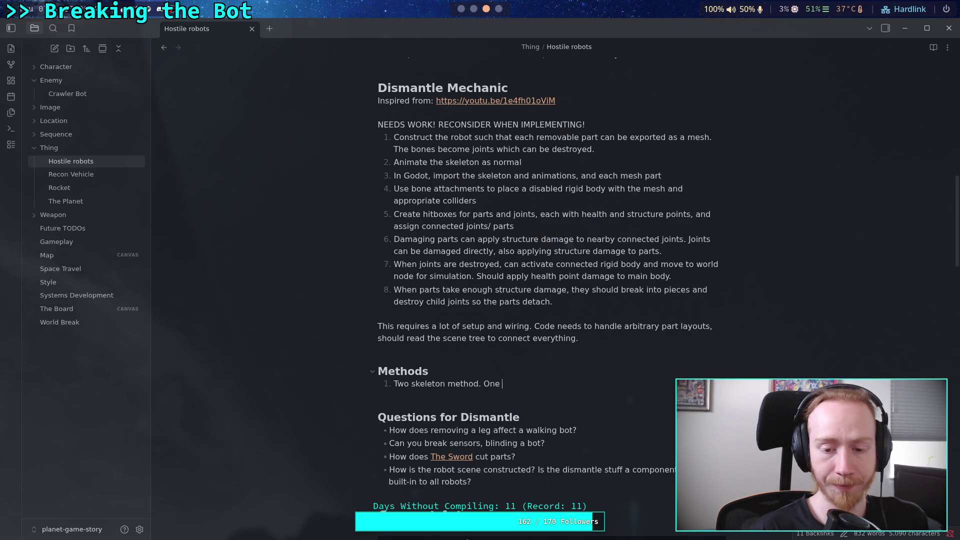
type("contai")
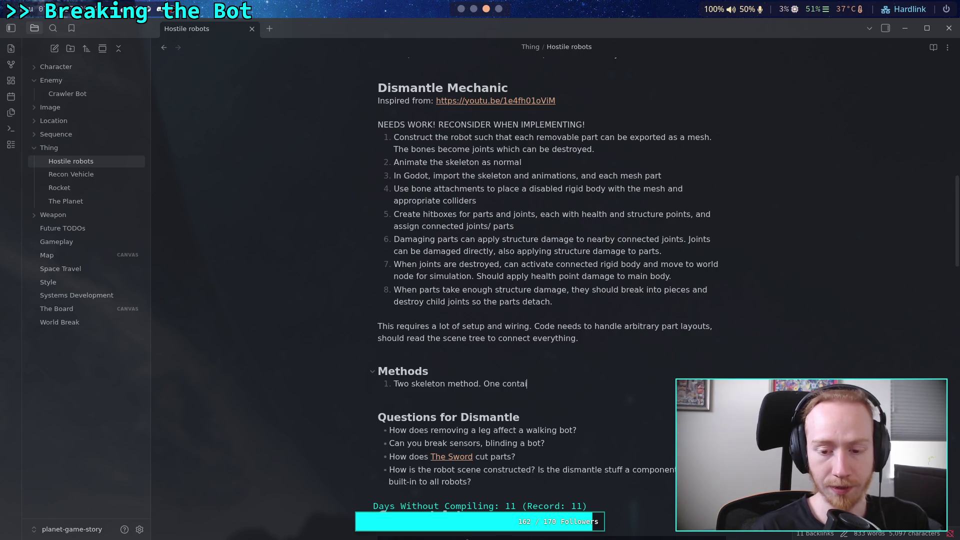
key("BackSpace")
key("BackSpace")
key("BackSpace")
key("BackSpace")
key("BackSpace")
key("BackSpace")
type("is ")
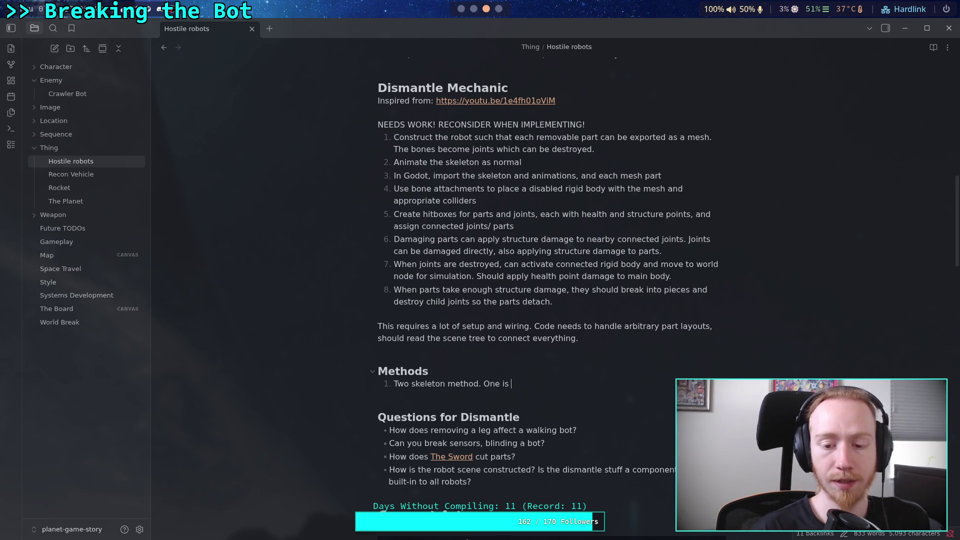
type("used as tho")
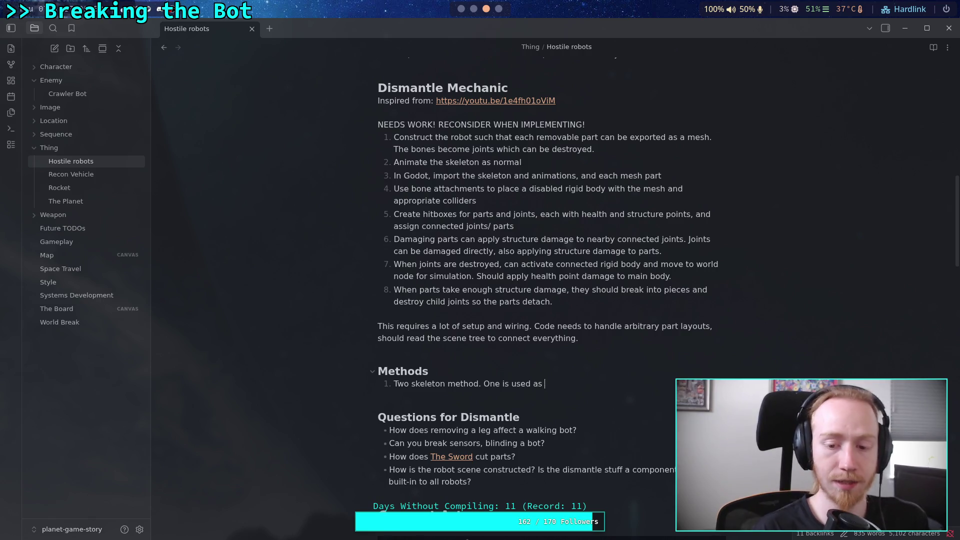
key("BackSpace")
key("BackSpace")
type("e \"target\" ")
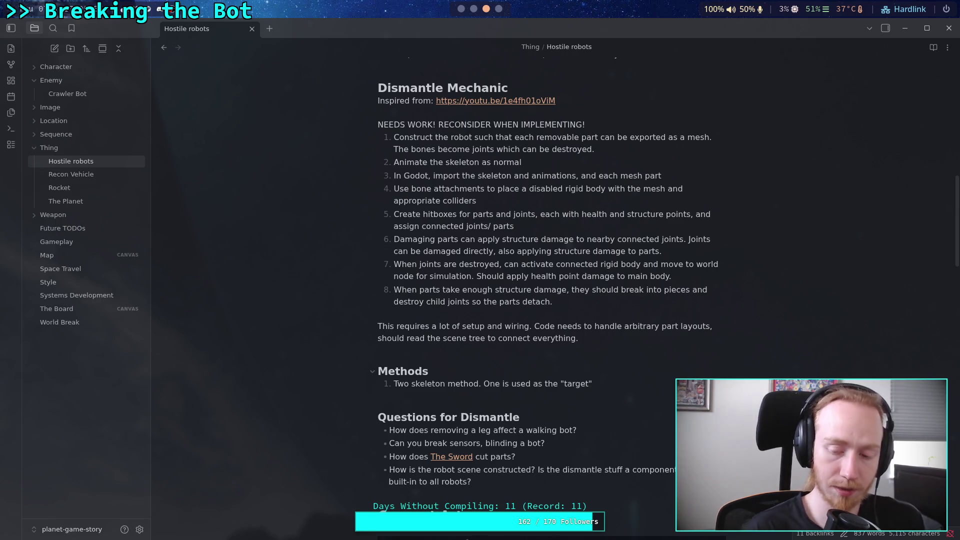
type("skeleton, ")
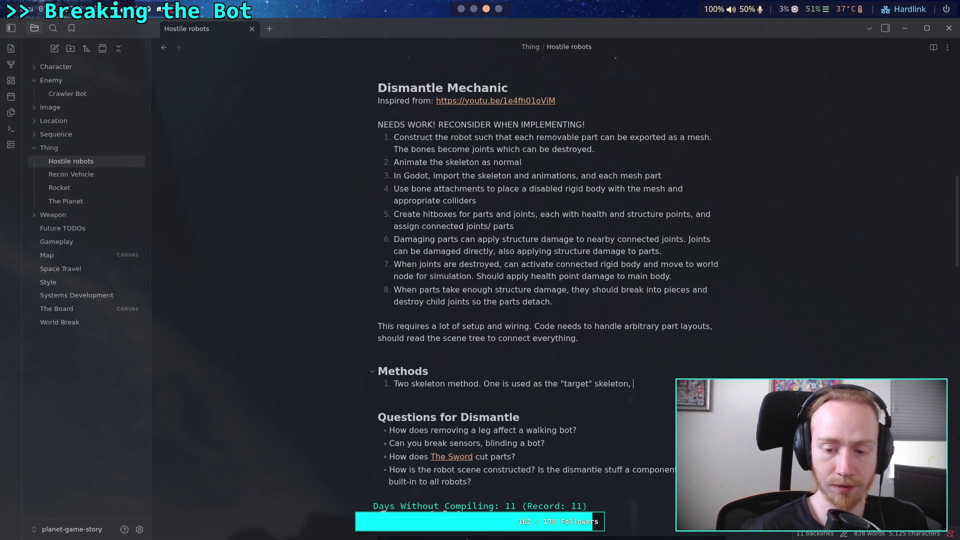
type("the other i")
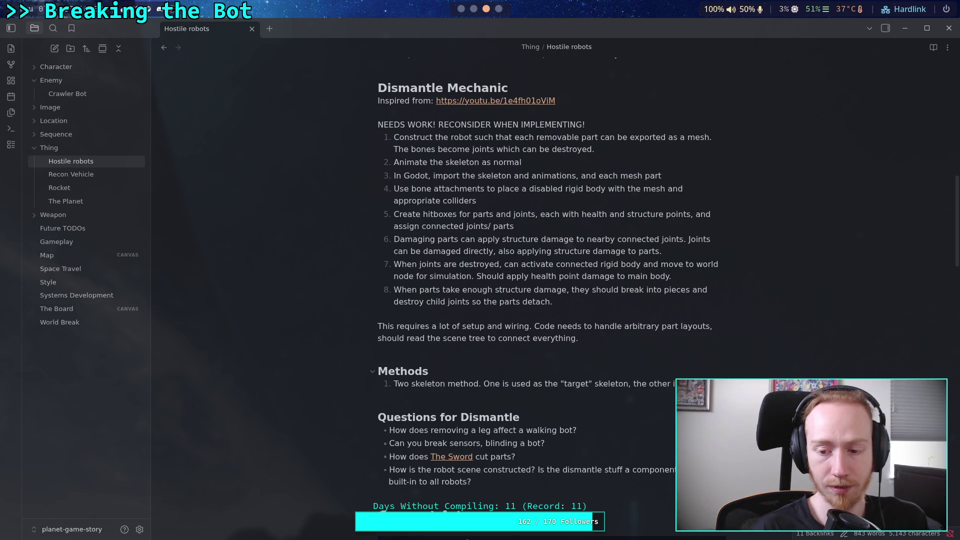
type(" simulation tha")
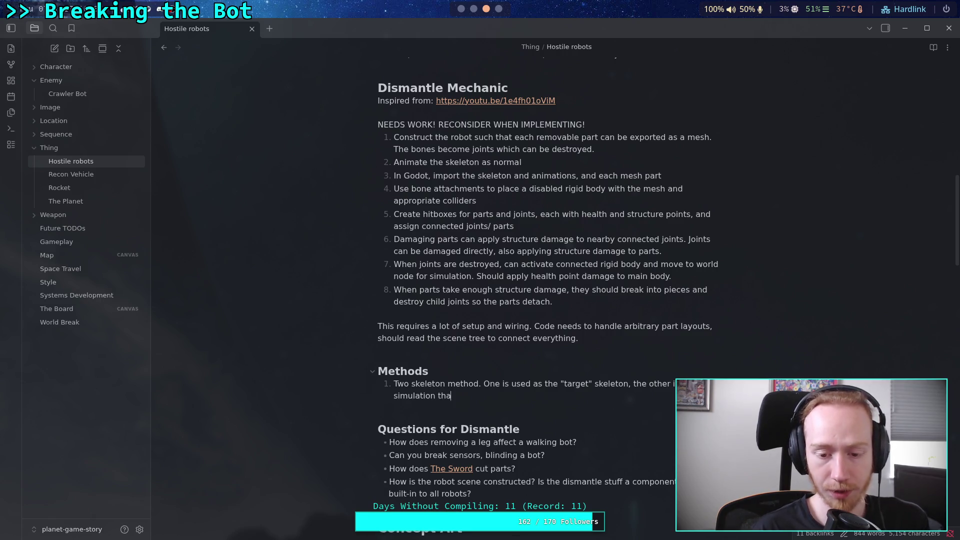
type("t uses mot")
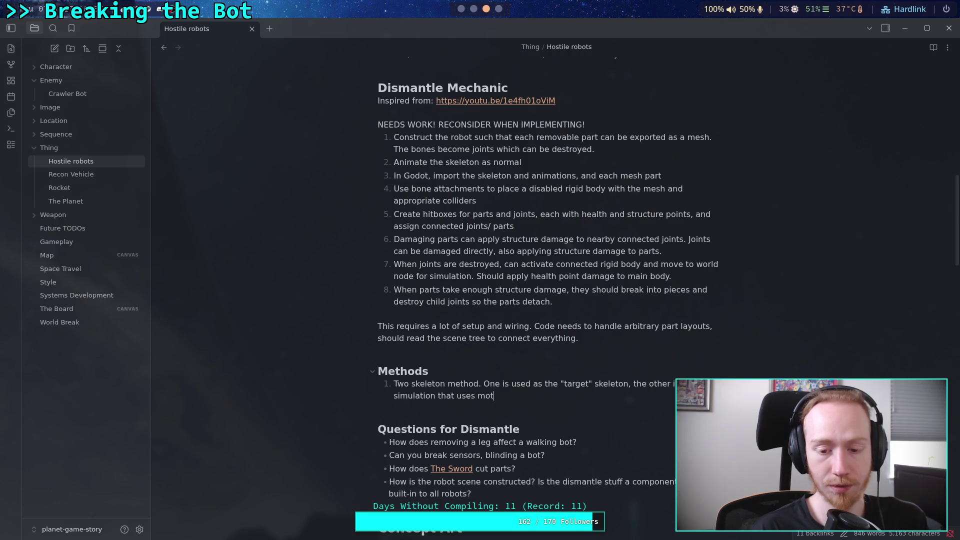
type("ors to ")
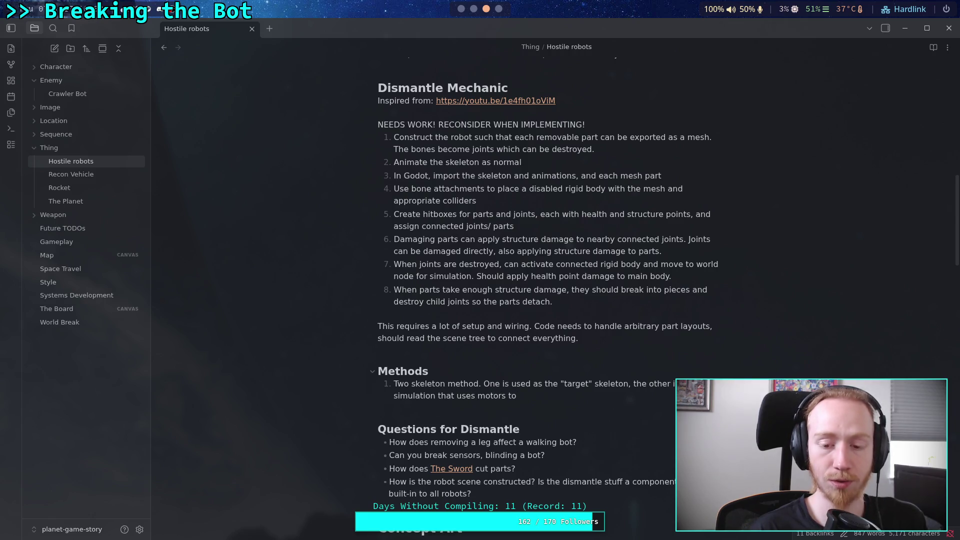
type("match ")
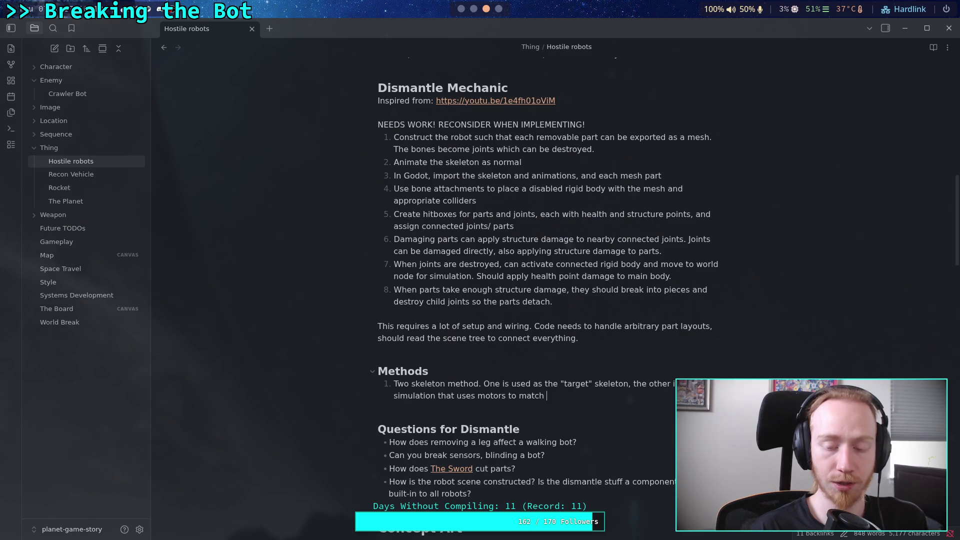
type("the ta")
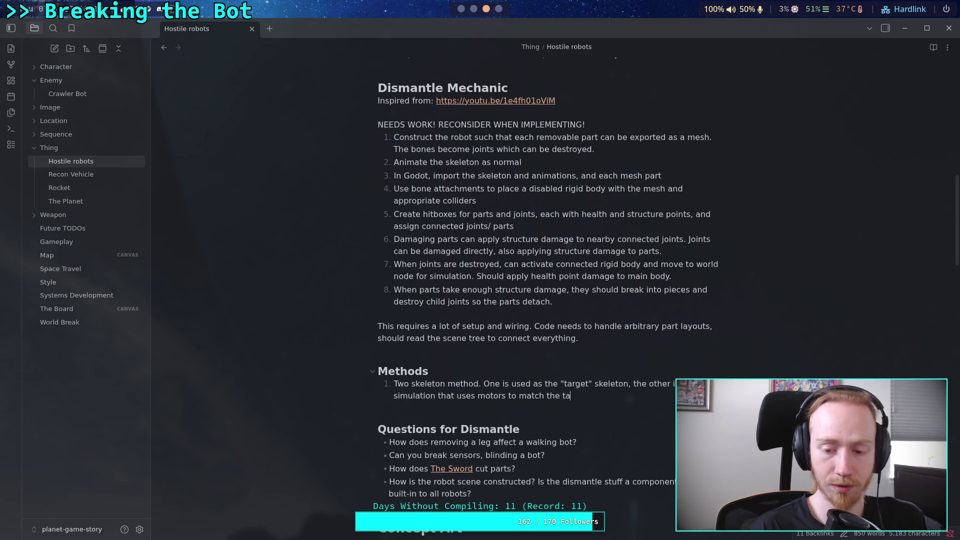
type("rget.")
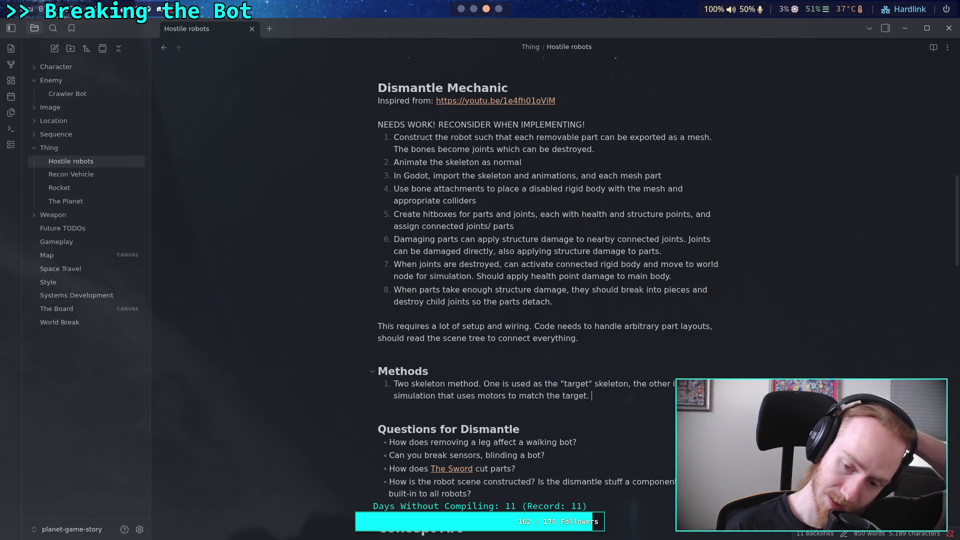
key("Return")
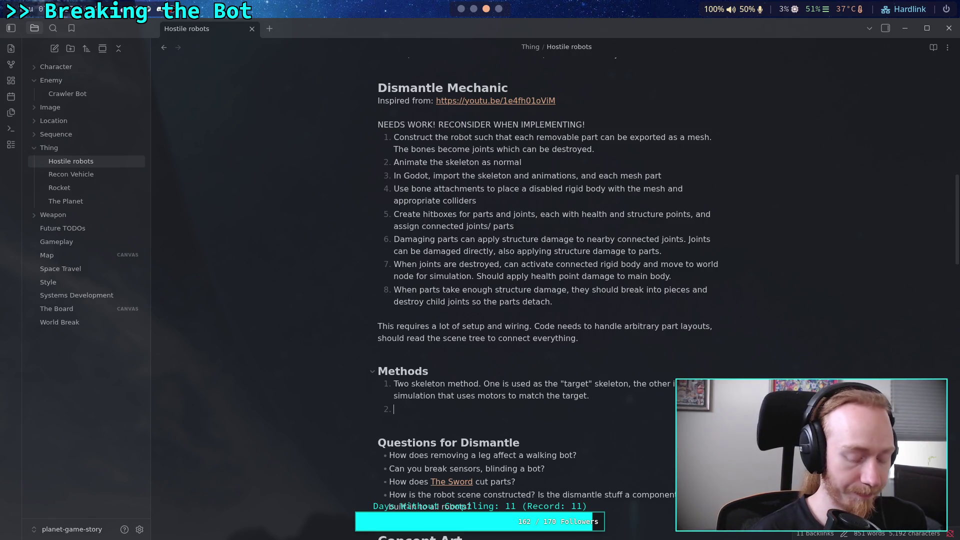
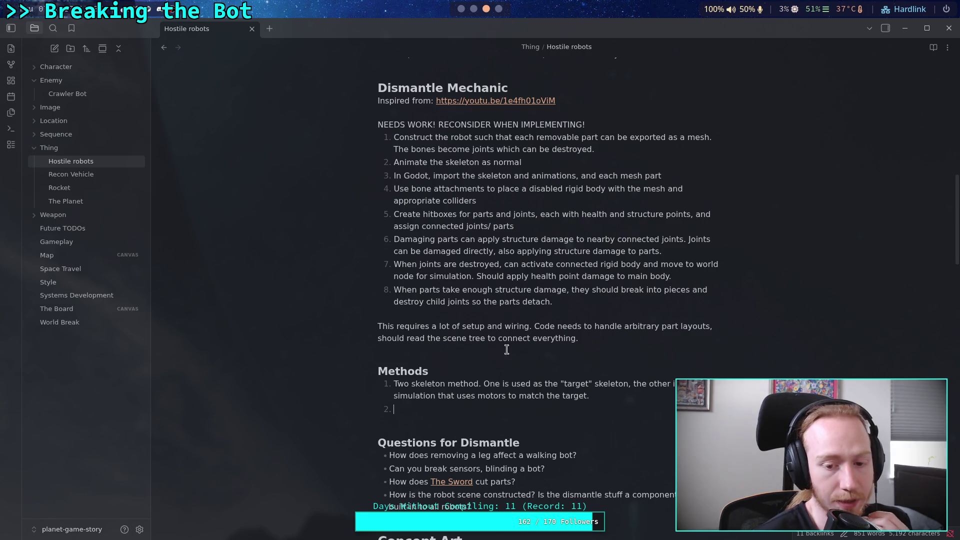
Switch from Obsidian to the Godot editor workspace showing the big_crawler_bot scene.
left_click(462, 9)
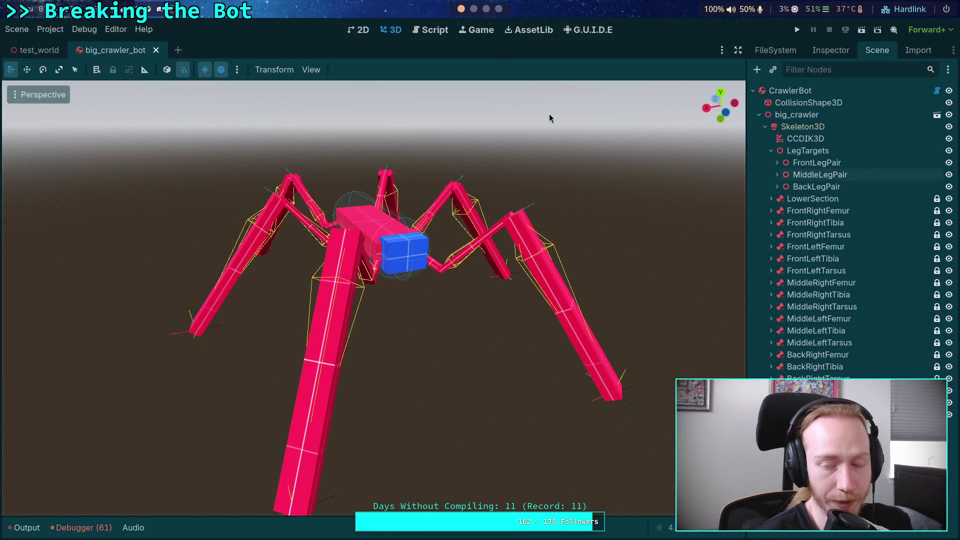
Instance big_crawler.glb as a new child scene under the CrawlerBot root node.
left_click(780, 128)
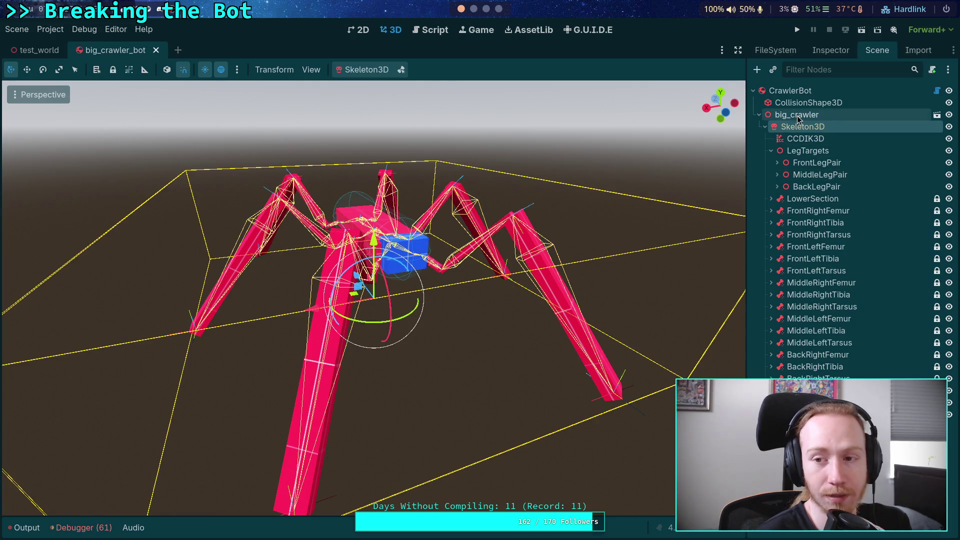
left_click(765, 127)
double_click(802, 114)
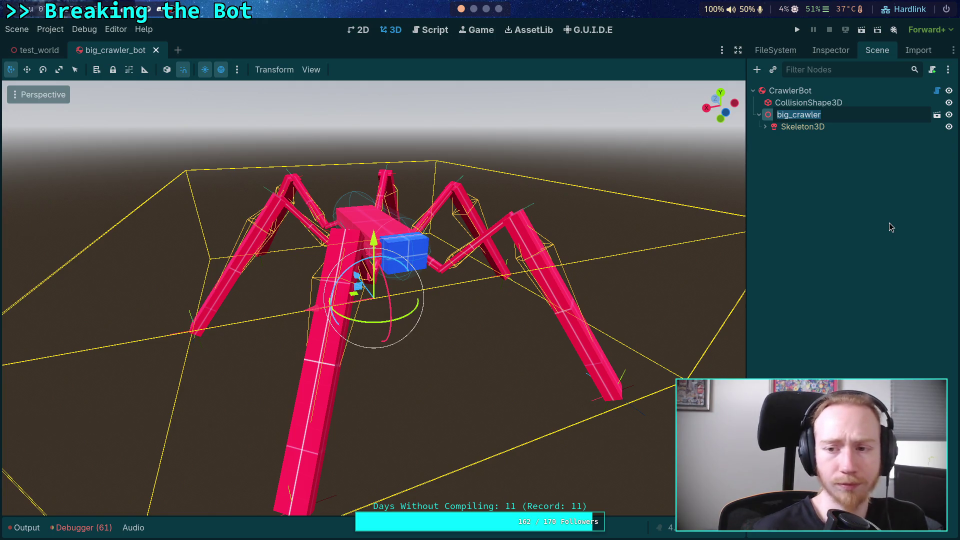
left_click(790, 90)
left_click(757, 70)
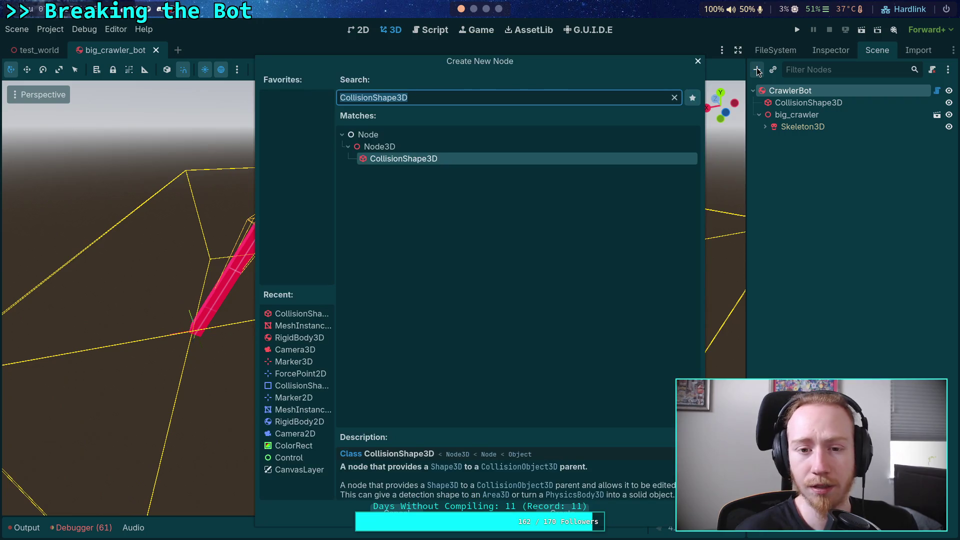
key("Escape")
left_click(773, 72)
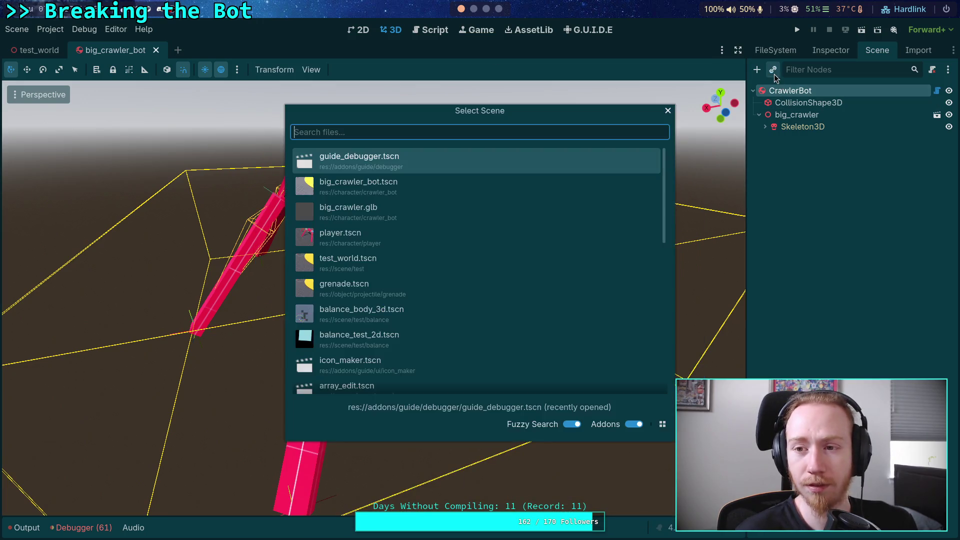
double_click(423, 219)
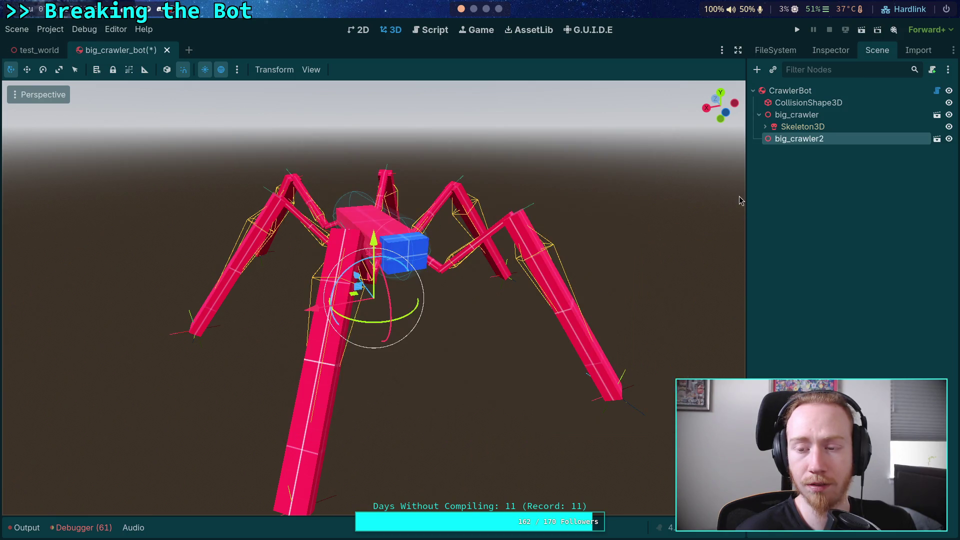
Rename the new big_crawler2 node to physical_skeleton.
right_click(820, 145)
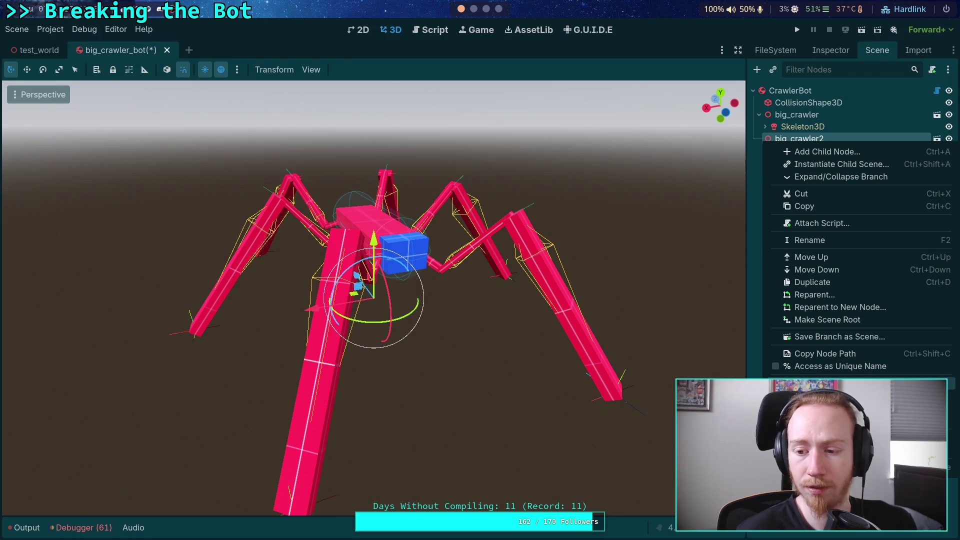
left_click(799, 186)
key("F2")
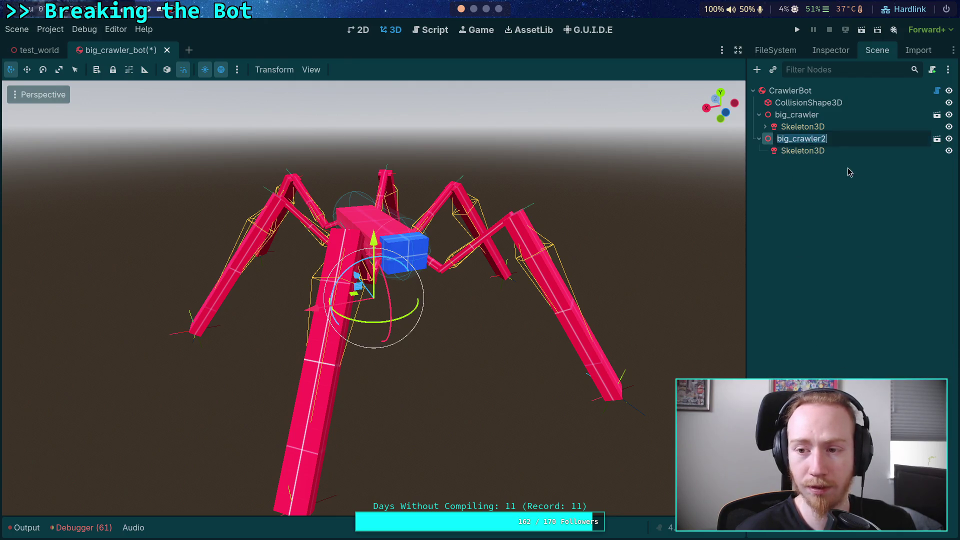
type("phy")
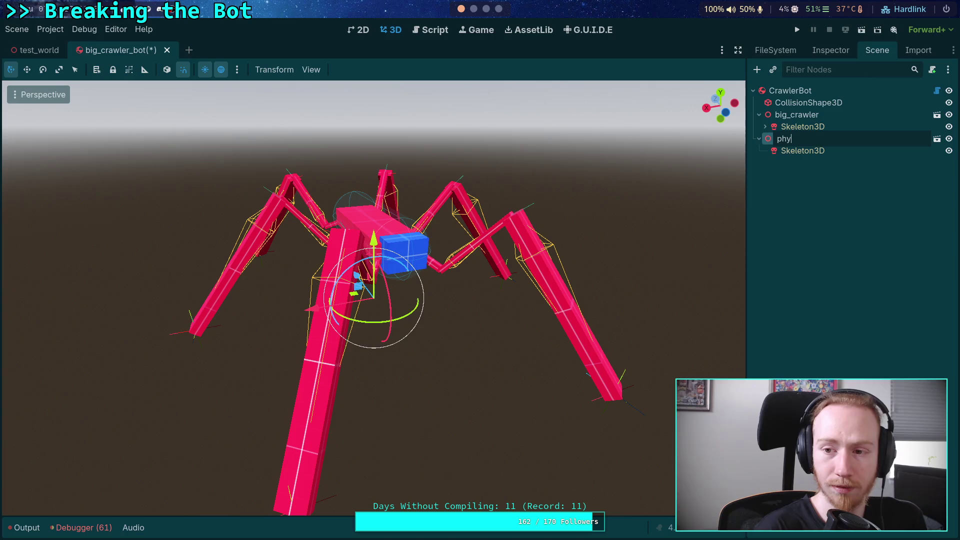
type("sical_skeleton")
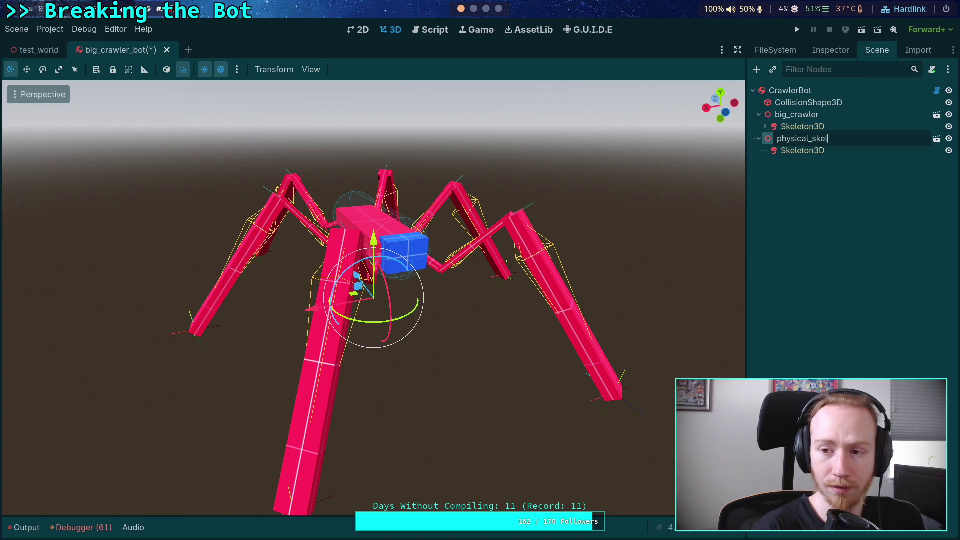
key("Return")
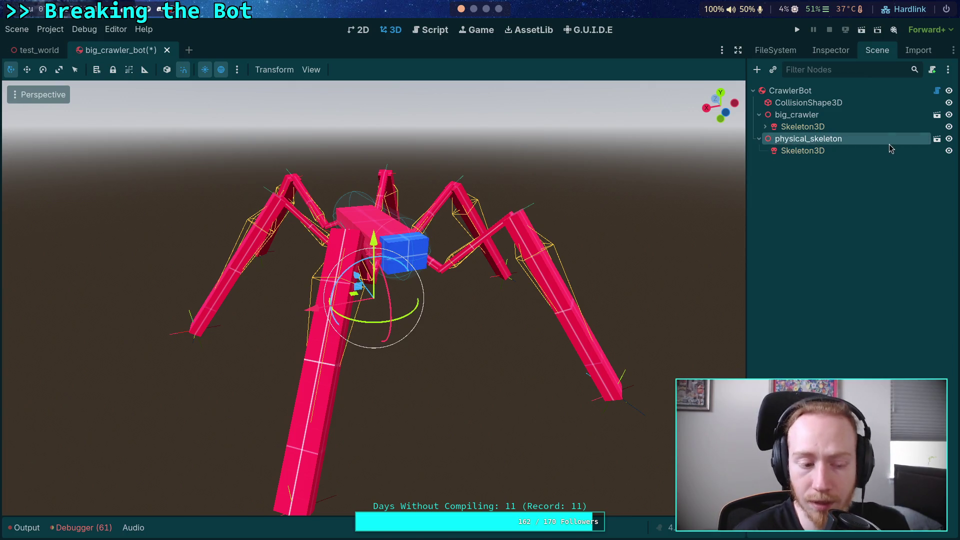
Hide the original big_crawler model and expand its Skeleton3D to list the bone targets.
left_click(800, 115)
left_click(796, 142)
scroll(550, 189, "down", 3)
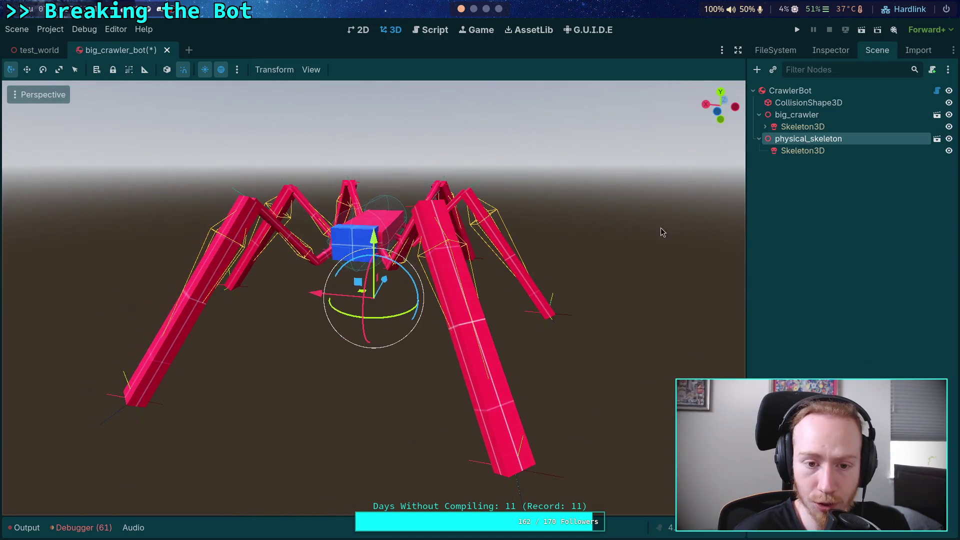
left_click(650, 221)
left_click(948, 115)
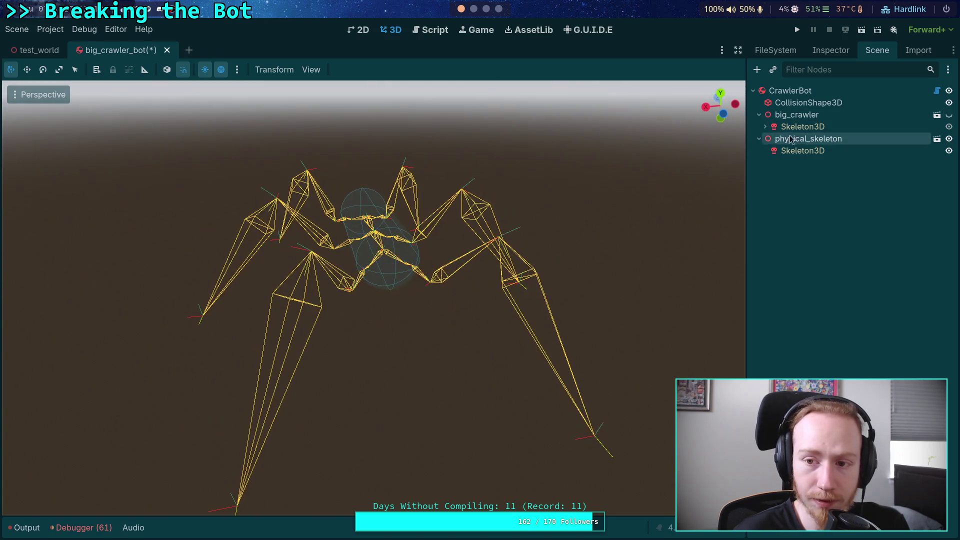
left_click(763, 128)
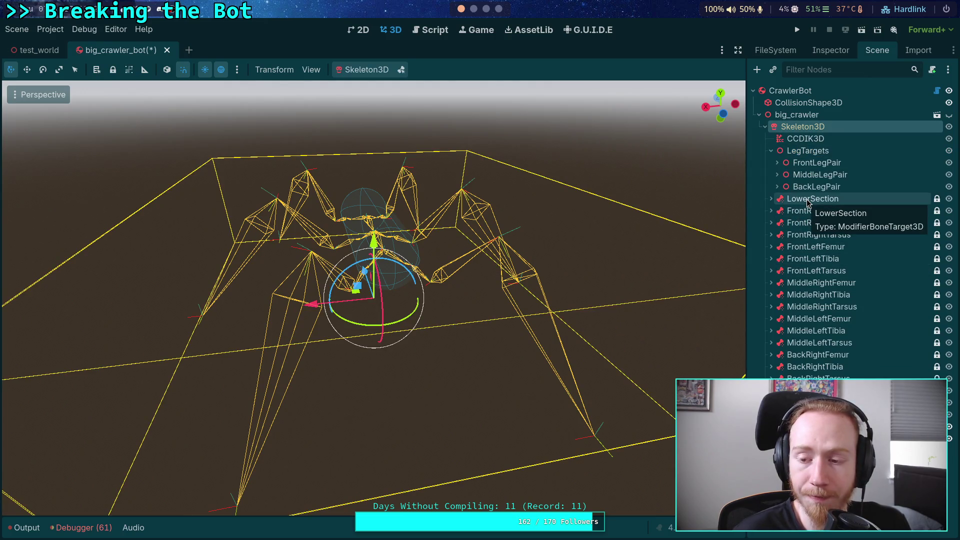
Try moving the bone targets from LowerSection down to another parent, then undo it.
left_click(808, 200)
left_click(770, 198)
left_click(770, 199)
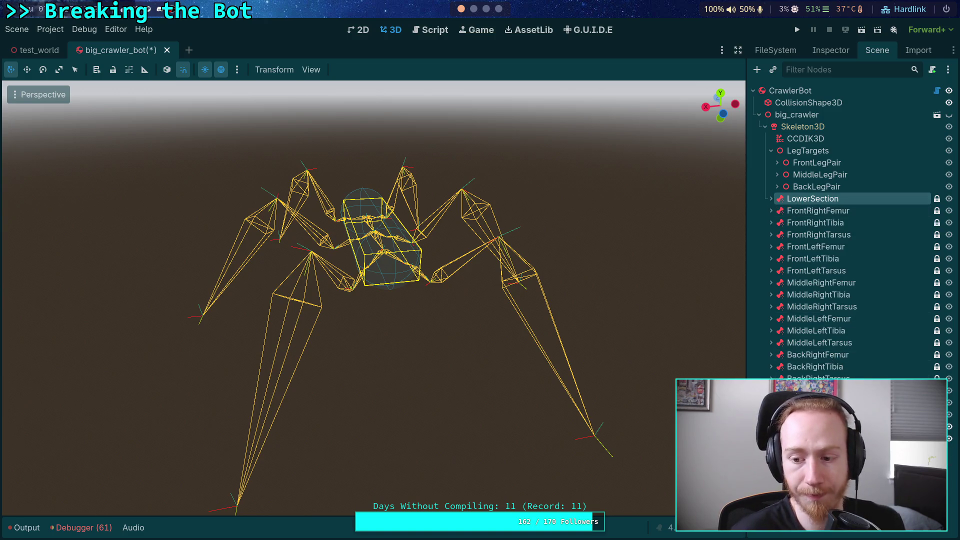
left_click(800, 261, "shift")
left_click_drag(810, 205, 812, 475)
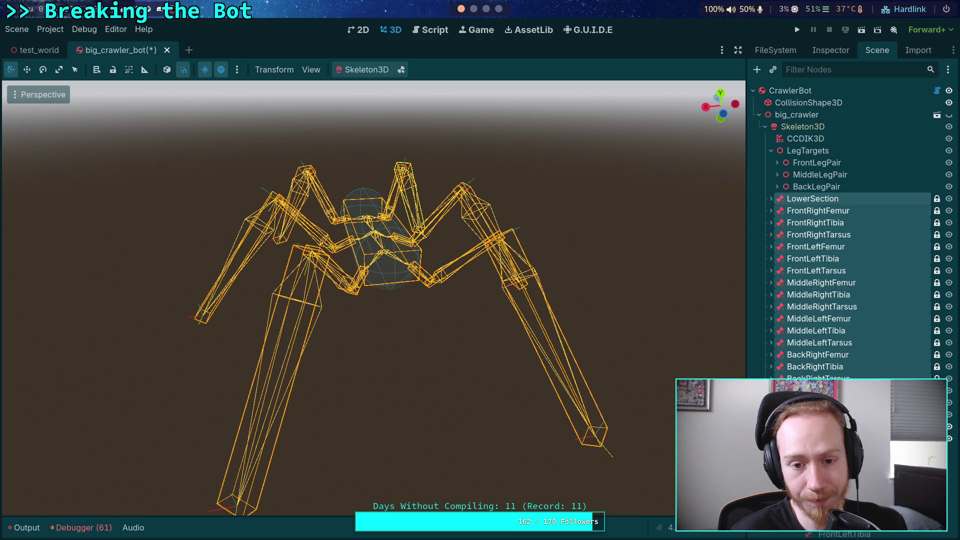
key("ctrl+z")
double_click(802, 225)
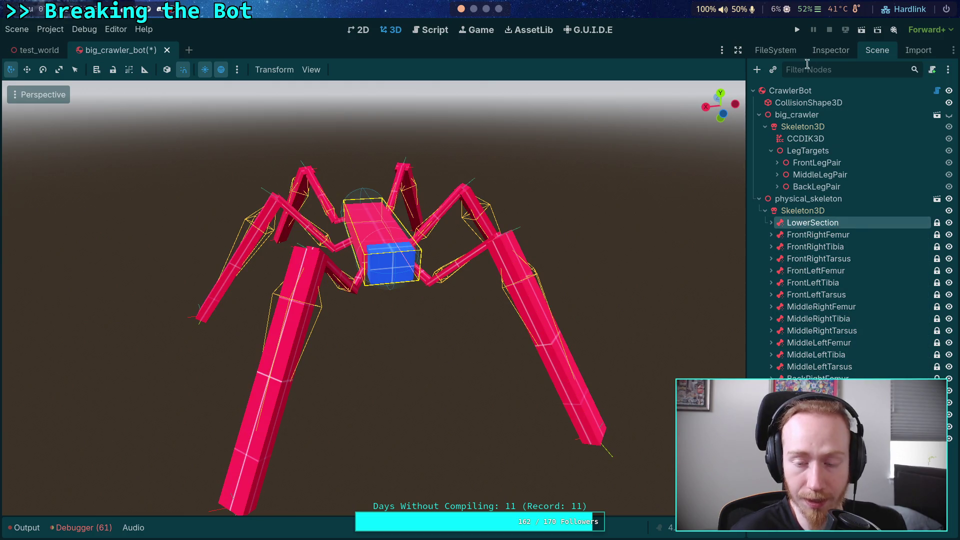
Check the Bone Name settings of LowerSection and FrontRightTarsus, then select physical_skeleton's Skeleton3D.
left_click(815, 50)
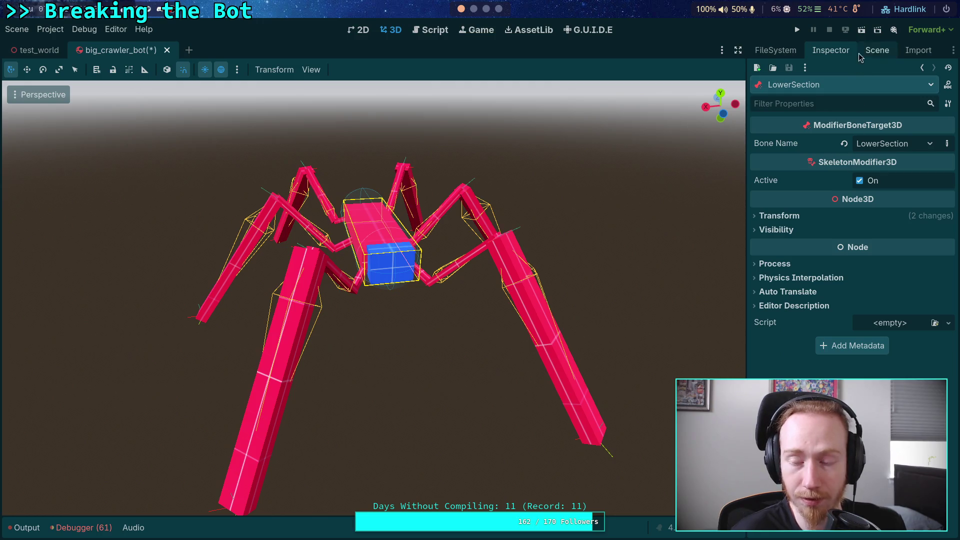
left_click(875, 50)
left_click(811, 259)
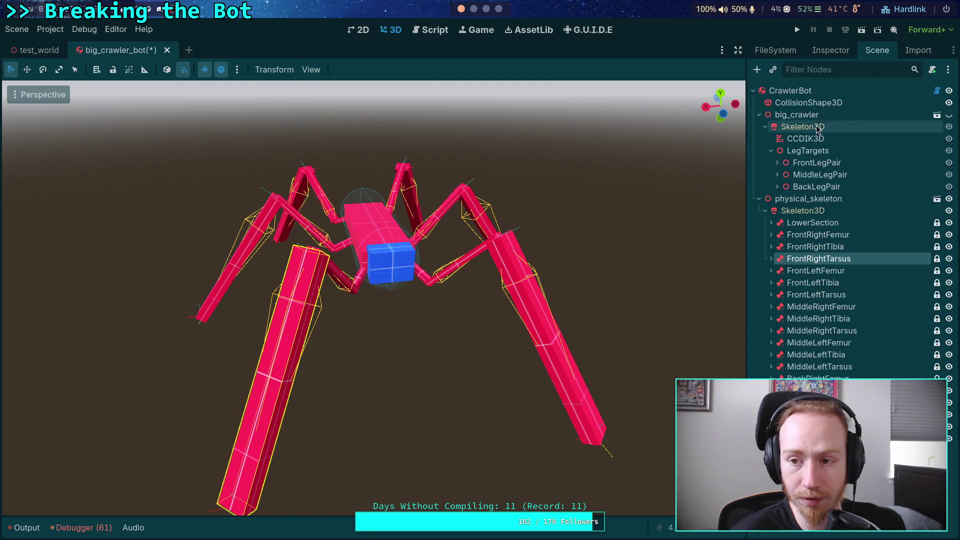
left_click(828, 50)
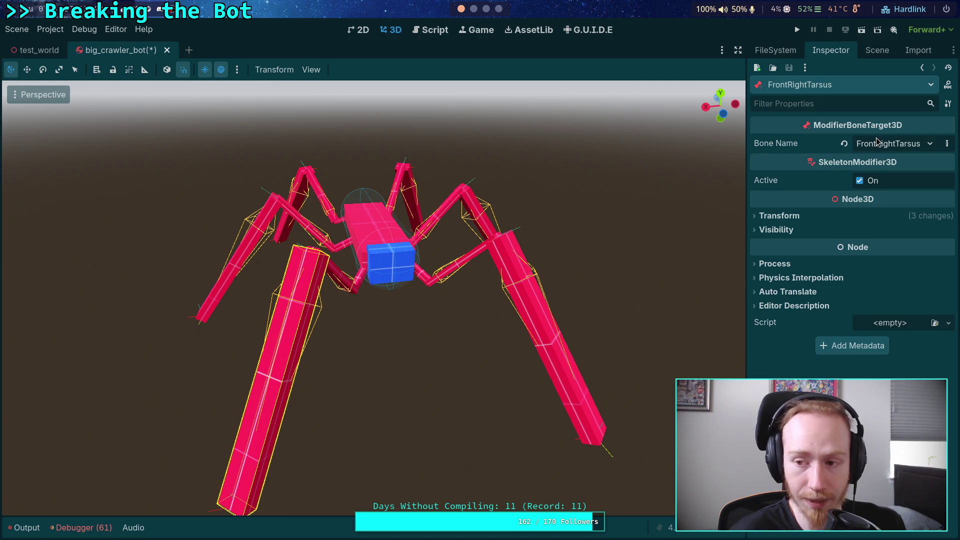
left_click(889, 143)
left_click(778, 142)
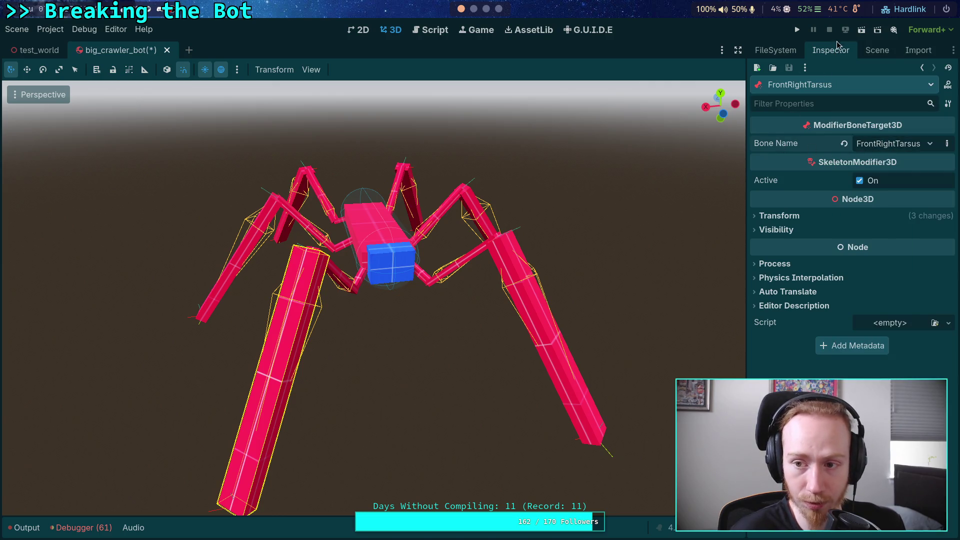
left_click(878, 49)
left_click(824, 211)
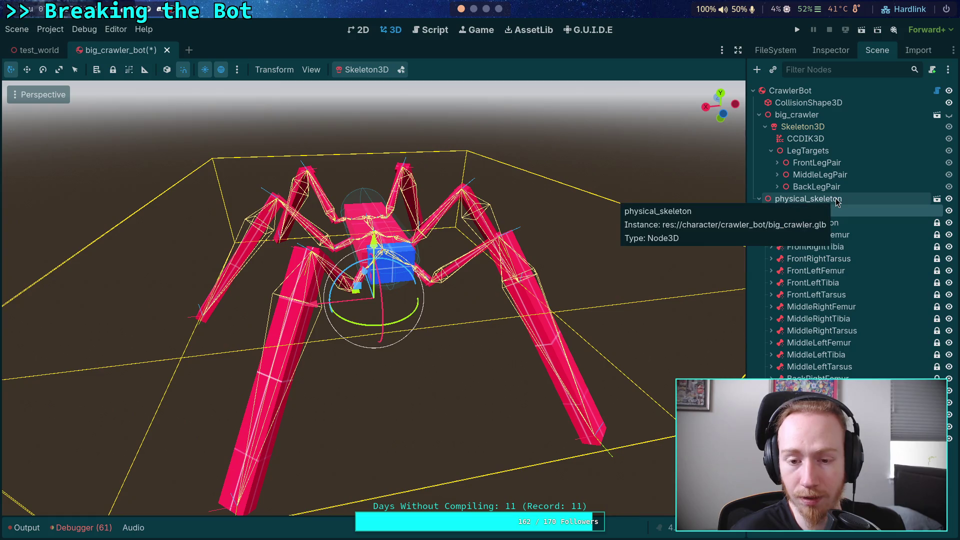
Add a PhysicalBoneSimulator3D child to physical_skeleton's Skeleton3D by searching 'phy'.
right_click(824, 212)
left_click(818, 221)
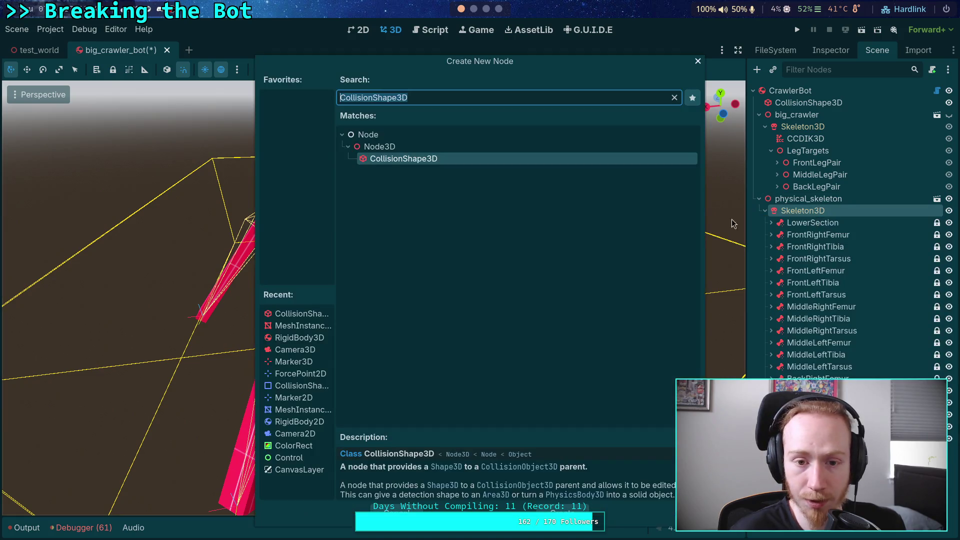
type("phys")
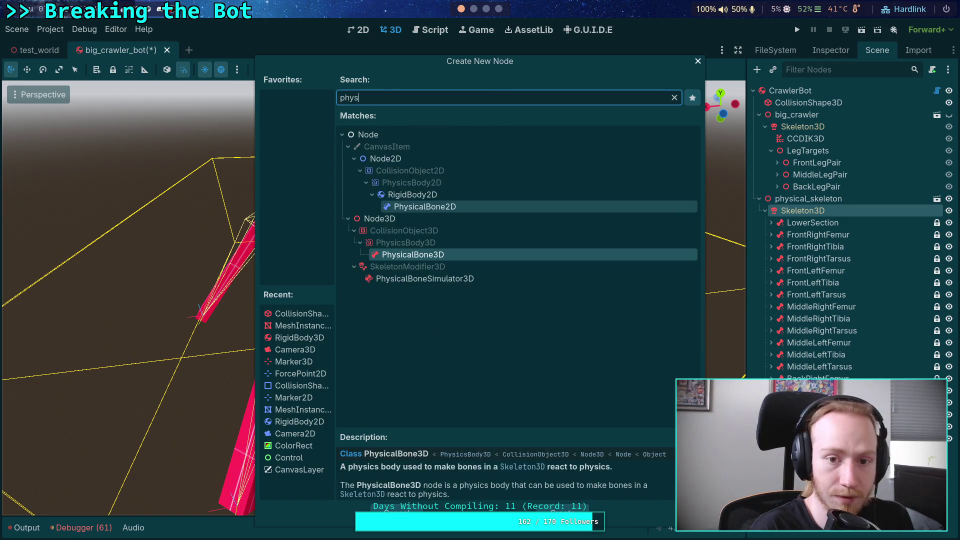
left_click(427, 283)
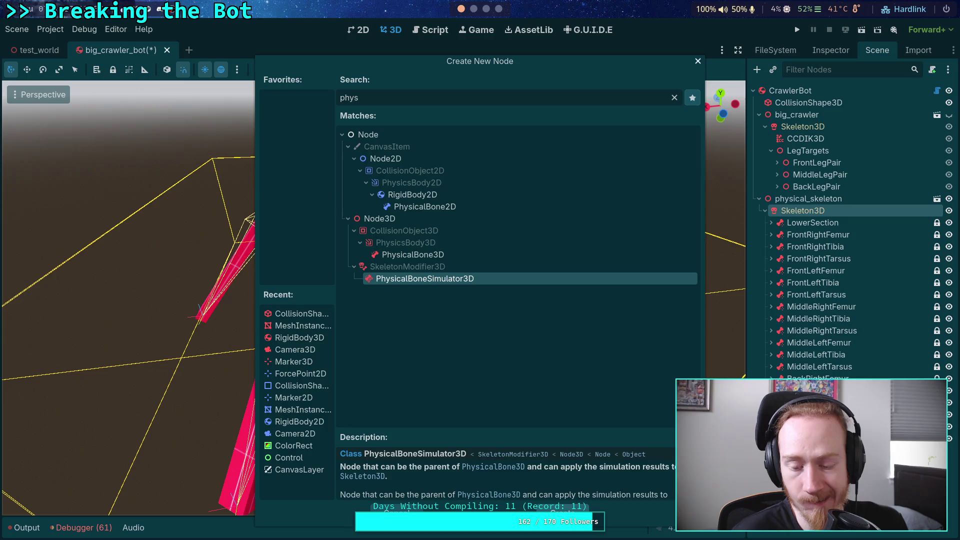
key("Return")
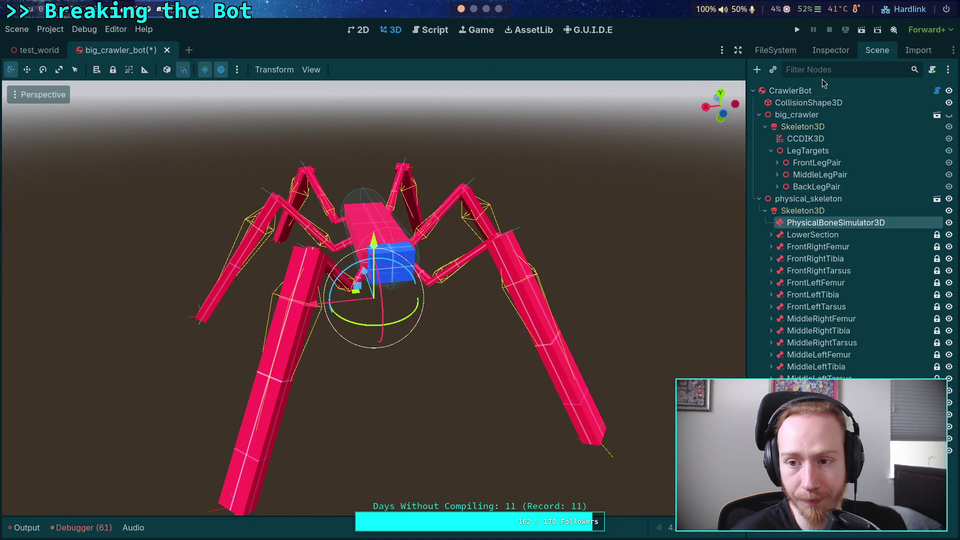
Look over the new PhysicalBoneSimulator3D's transform properties in the Inspector.
left_click(830, 50)
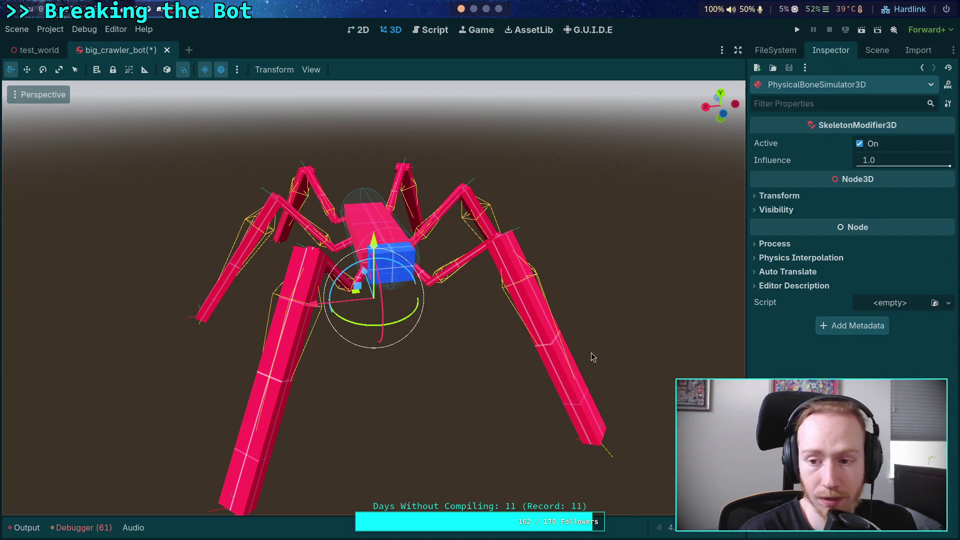
left_click(799, 195)
left_click(799, 195)
left_click(877, 50)
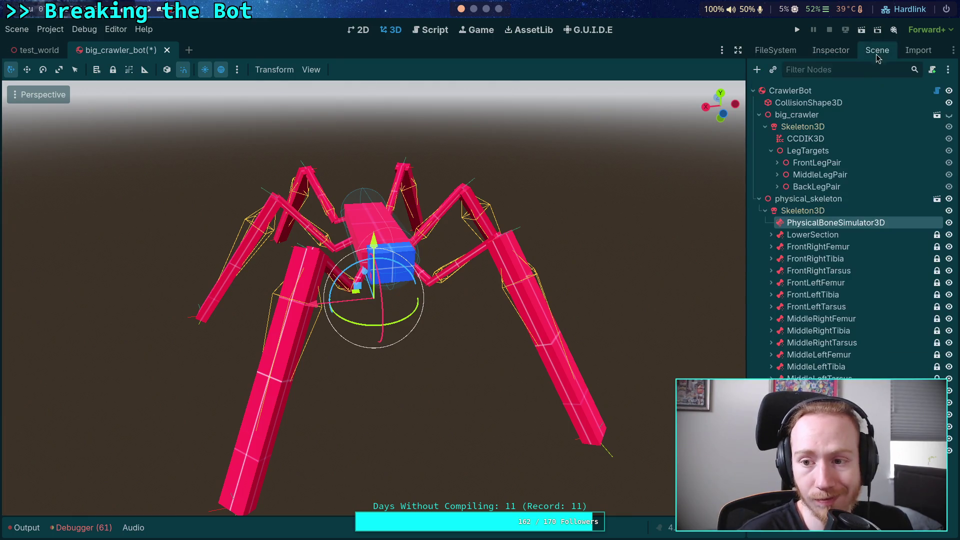
right_click(807, 227)
Add a PhysicalBone3D under the simulator and bind its Bone Name to FrontRightTarsus.
left_click(819, 231)
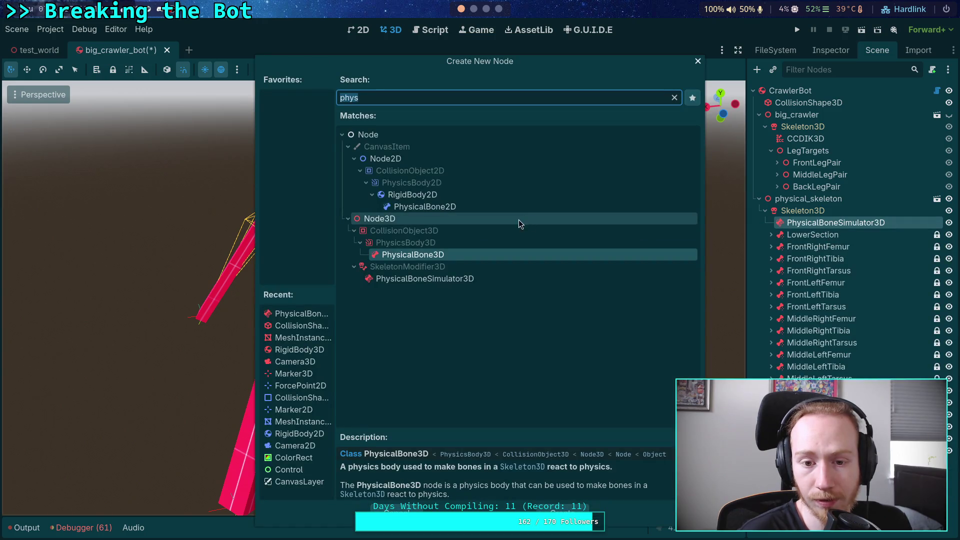
double_click(453, 258)
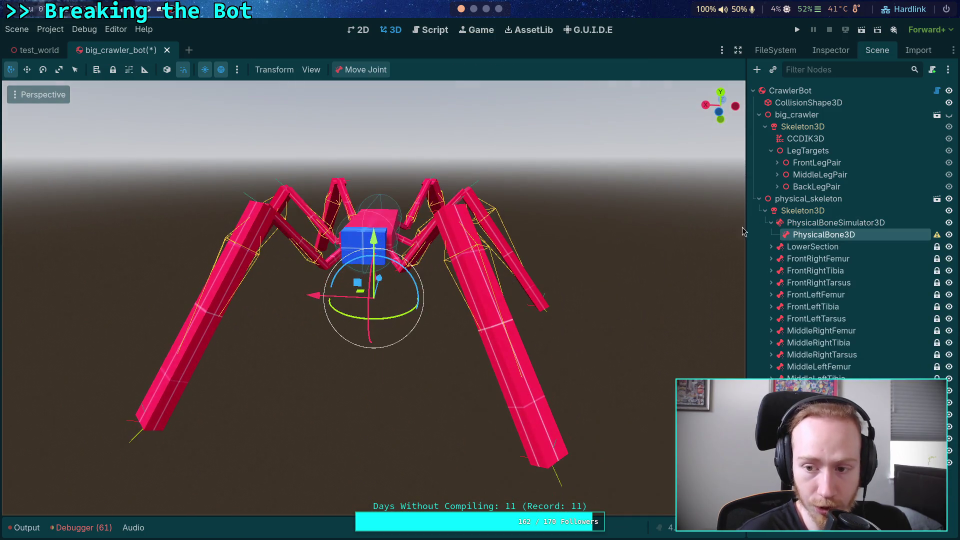
left_click(830, 50)
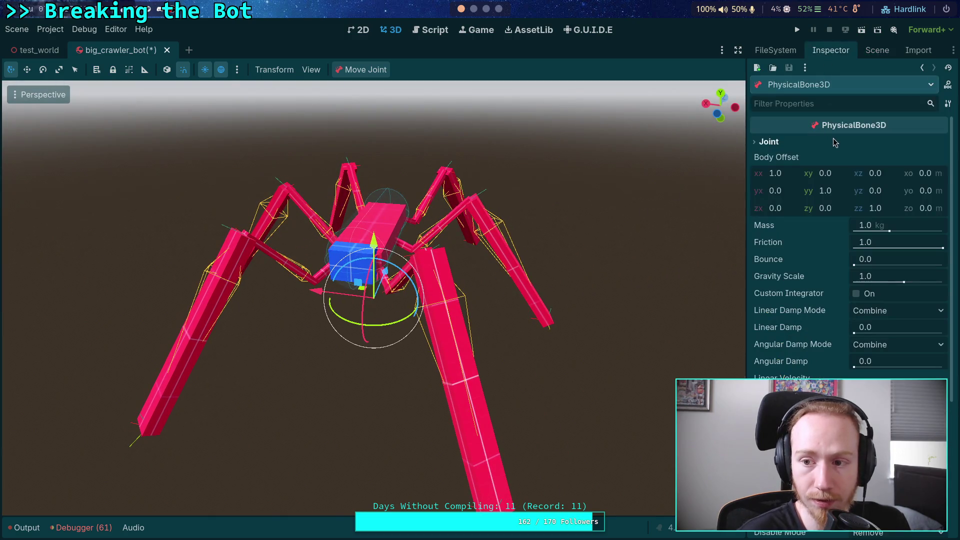
left_click(768, 141)
left_click(906, 155)
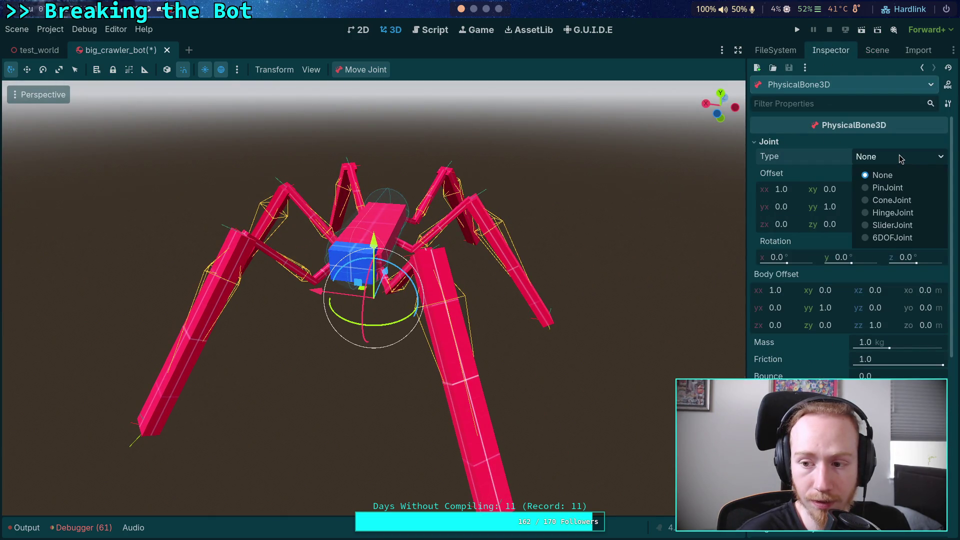
left_click(899, 155)
scroll(801, 163, "down", 5)
left_click(897, 395)
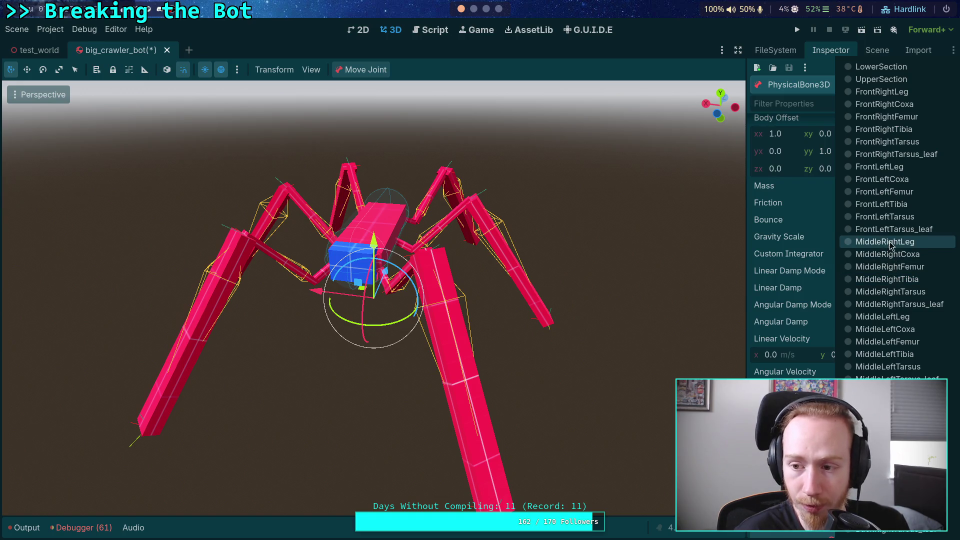
left_click(909, 143)
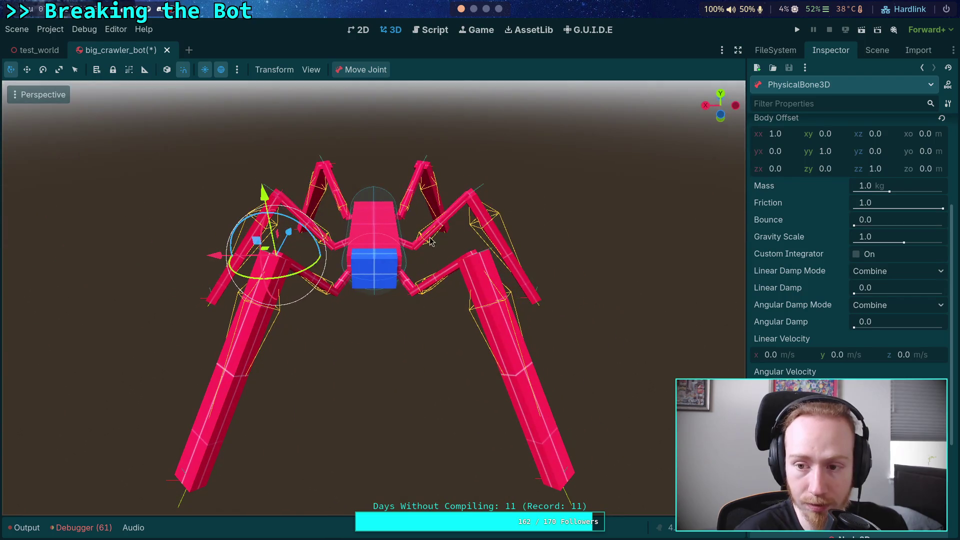
Set the physical bone's Joint Type to HingeJoint.
mouse_move(501, 259)
left_mouse_down()
mouse_move(547, 220)
mouse_move(692, 222)
left_mouse_up()
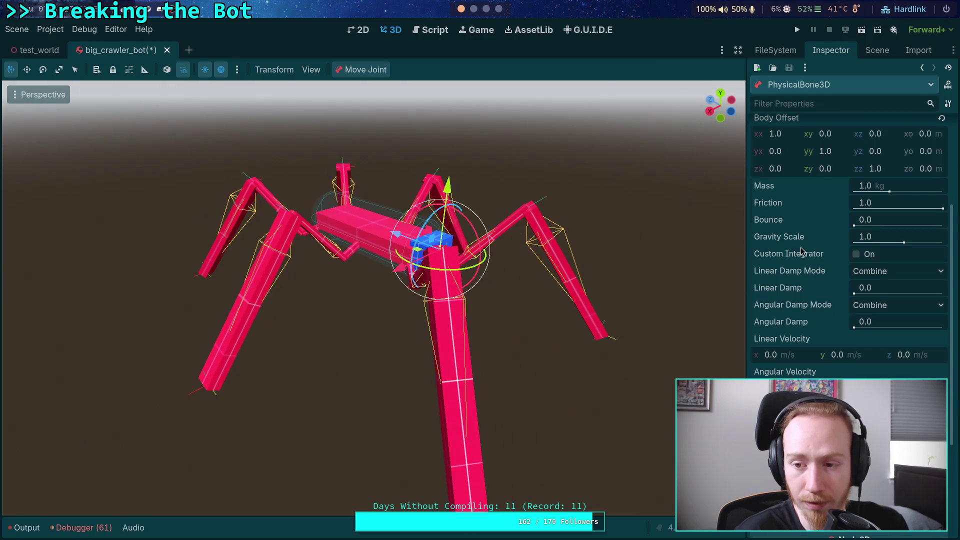
scroll(812, 257, "up", 3)
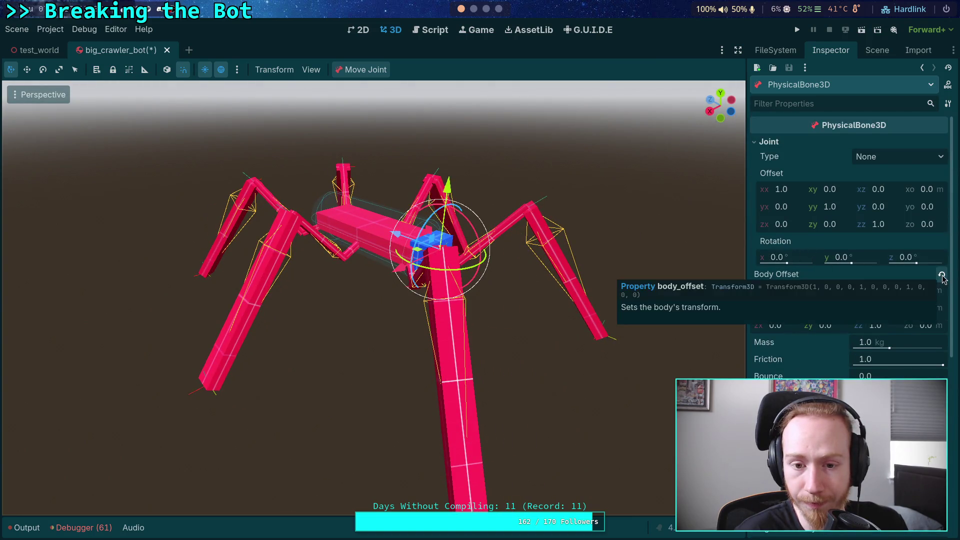
mouse_move(735, 257)
left_mouse_down()
mouse_move(596, 241)
mouse_move(422, 204)
mouse_move(550, 235)
mouse_move(665, 241)
left_mouse_up()
left_click(167, 70)
left_click(167, 72)
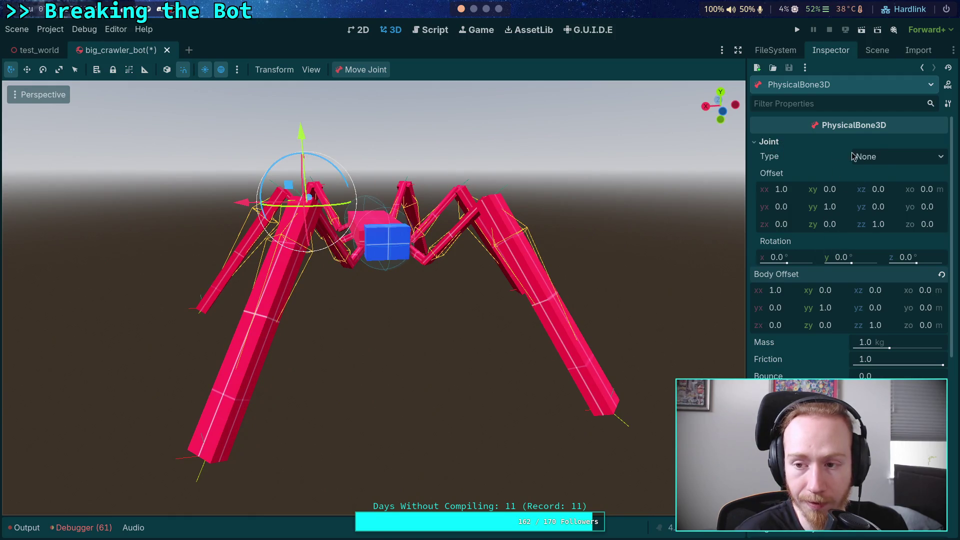
left_click(887, 159)
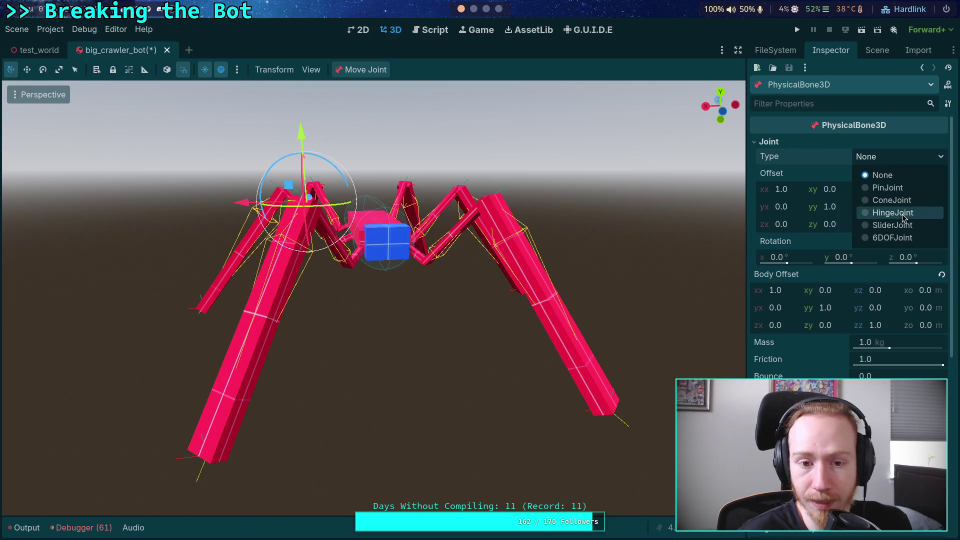
left_click(893, 213)
Enable the hinge's angular limits and lower the upper limit to 10.47.
mouse_move(653, 229)
left_mouse_down()
mouse_move(583, 249)
mouse_move(700, 290)
left_mouse_up()
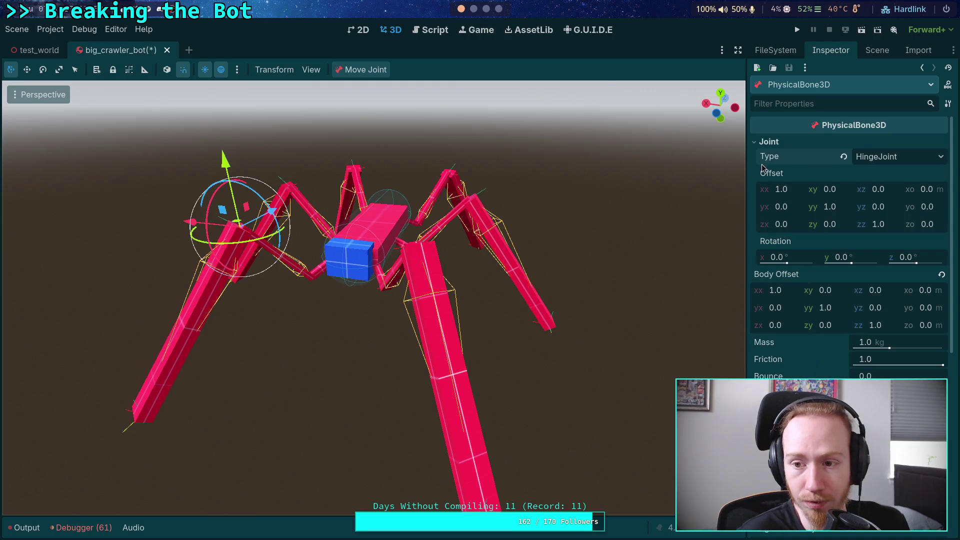
scroll(773, 318, "down", 5)
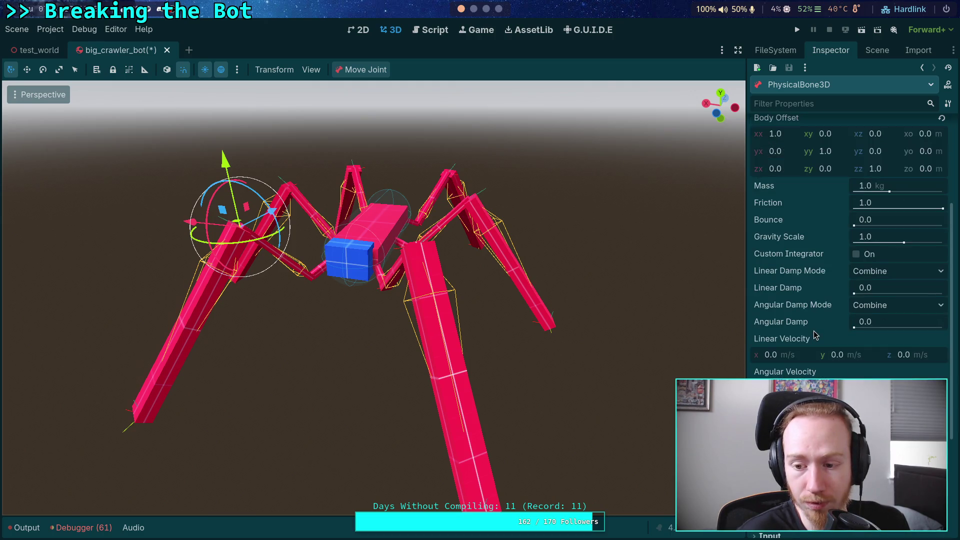
scroll(812, 347, "down", 3)
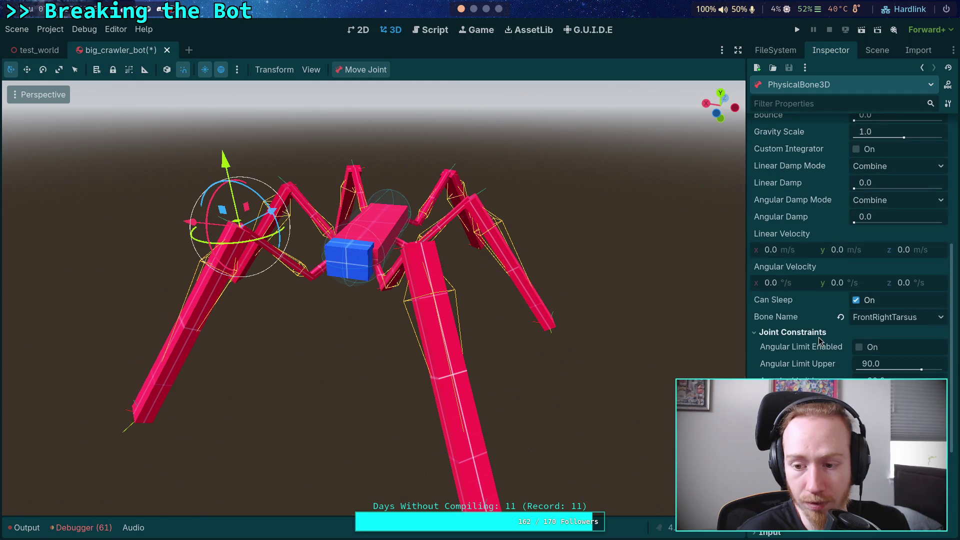
left_click_drag(523, 325, 545, 338)
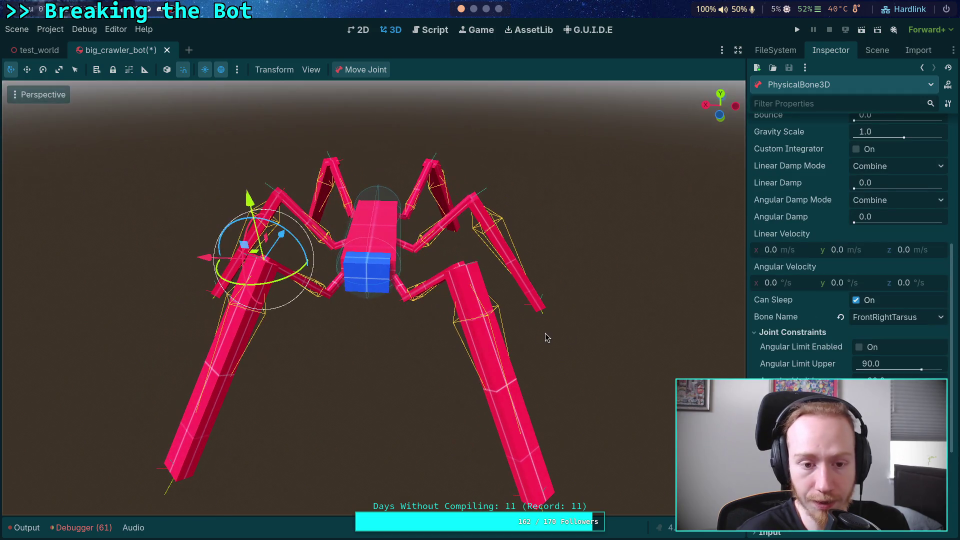
mouse_move(405, 228)
left_mouse_down()
mouse_move(407, 295)
mouse_move(456, 320)
mouse_move(364, 303)
mouse_move(391, 272)
mouse_move(418, 323)
left_mouse_up()
scroll(368, 265, "up", 5)
scroll(482, 315, "down", 5)
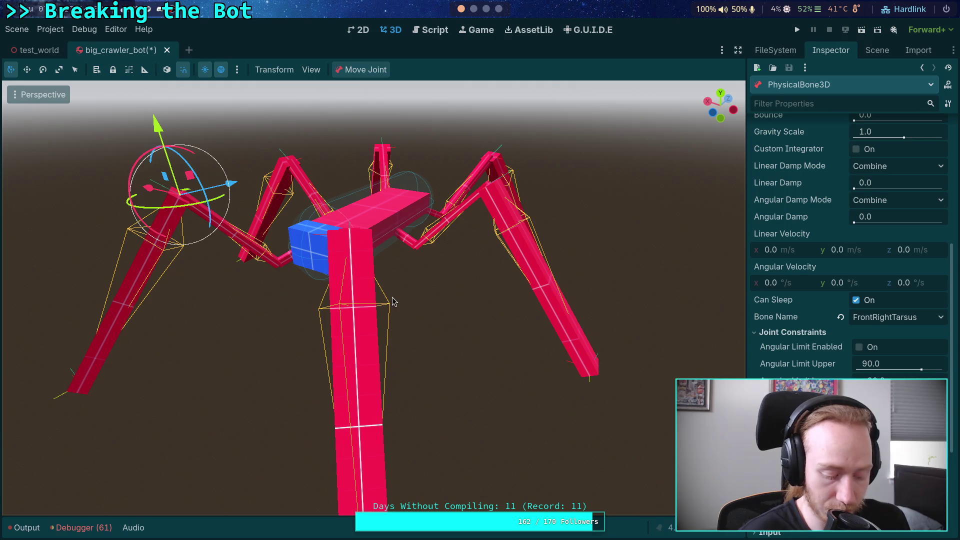
key("f")
scroll(391, 258, "up", 4)
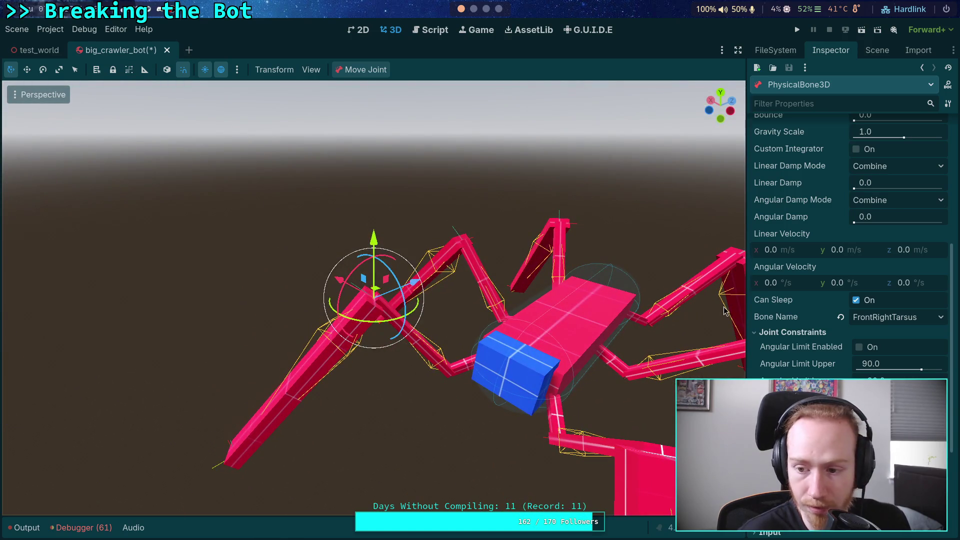
left_click(859, 347)
left_click_drag(921, 367, 903, 370)
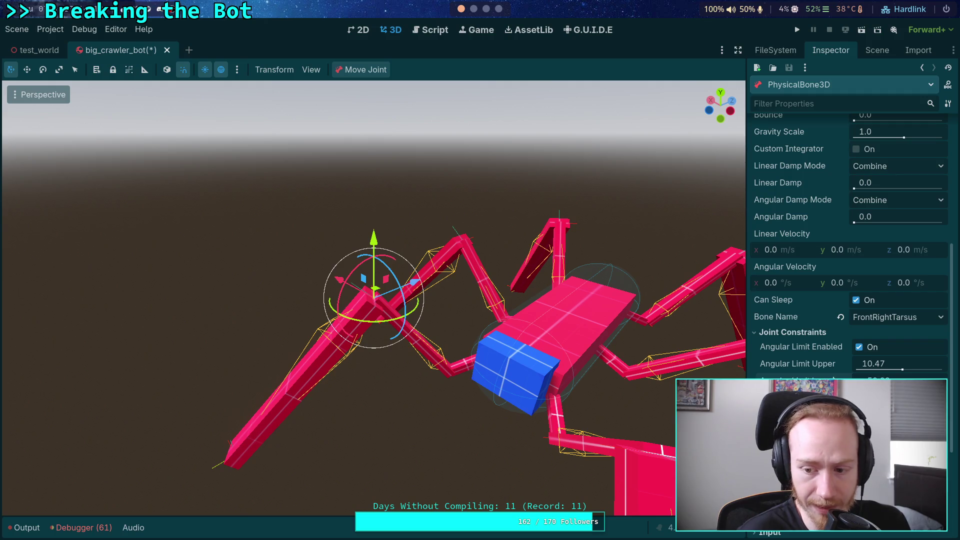
scroll(822, 369, "up", 5)
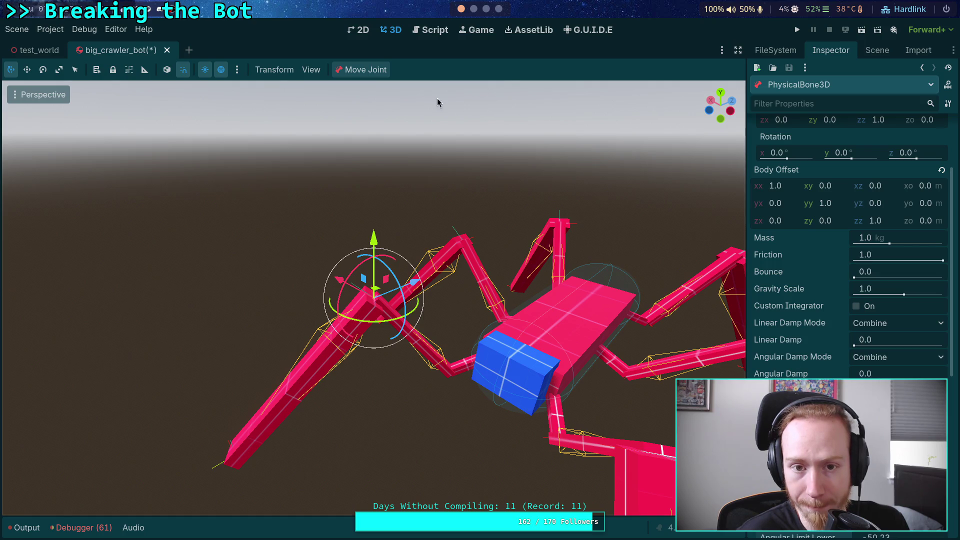
left_click(319, 73)
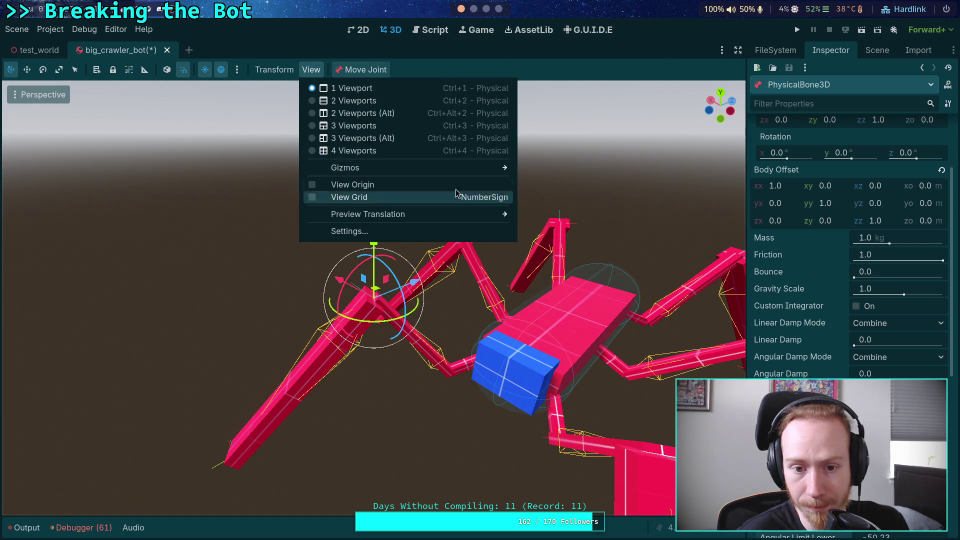
mouse_move(483, 175)
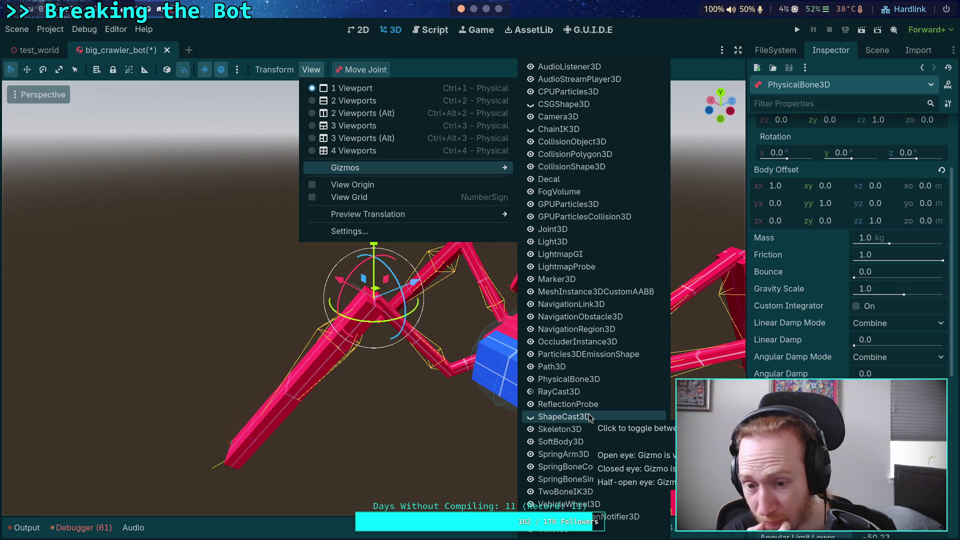
left_click(705, 59)
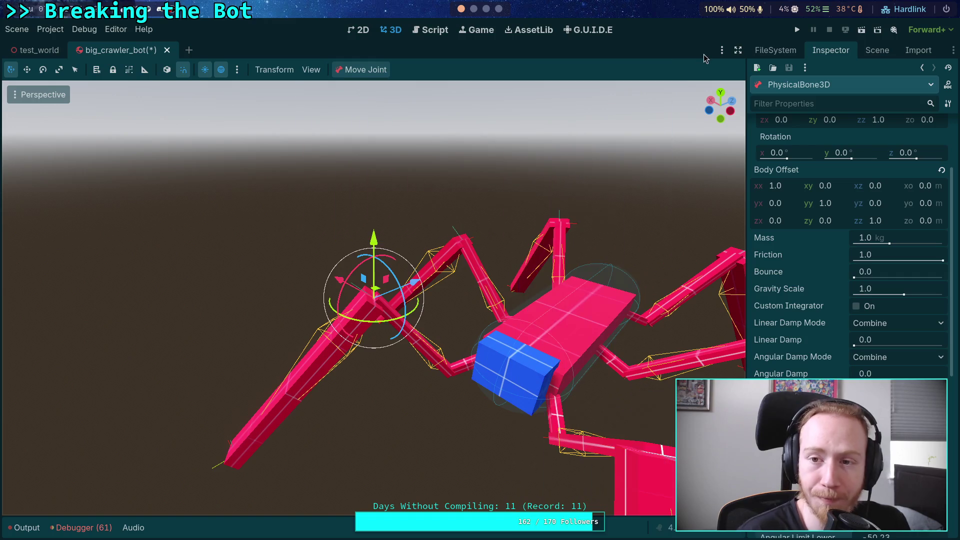
scroll(813, 359, "down", 3)
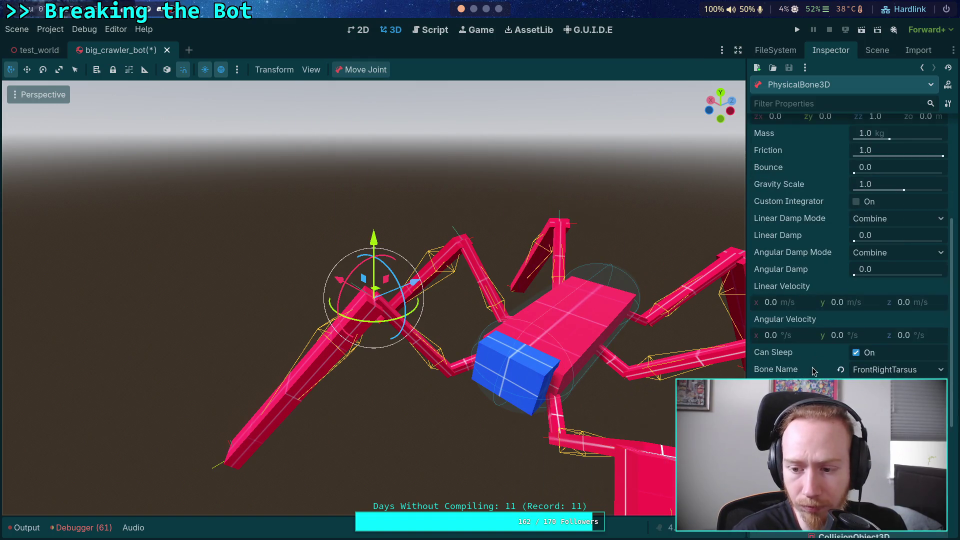
scroll(849, 225, "up", 6)
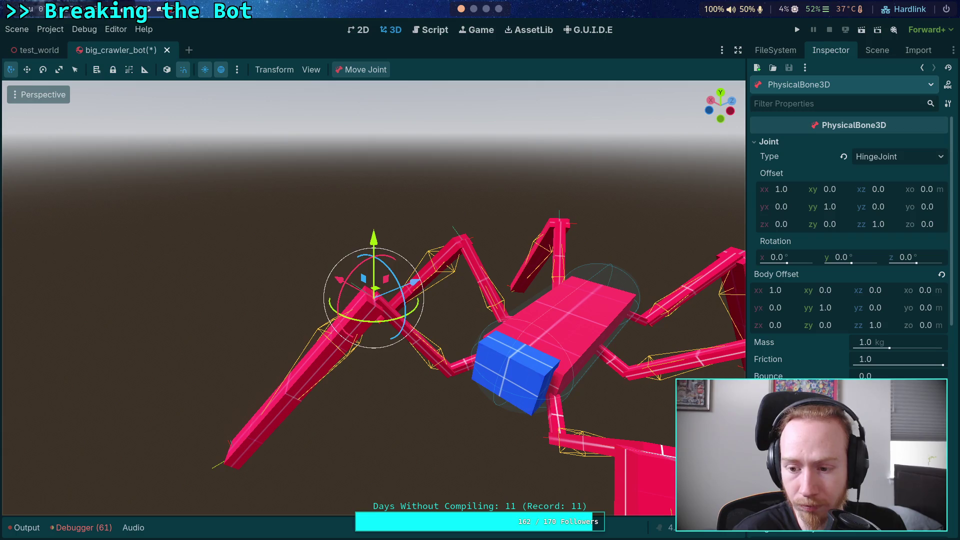
scroll(800, 276, "down", 8)
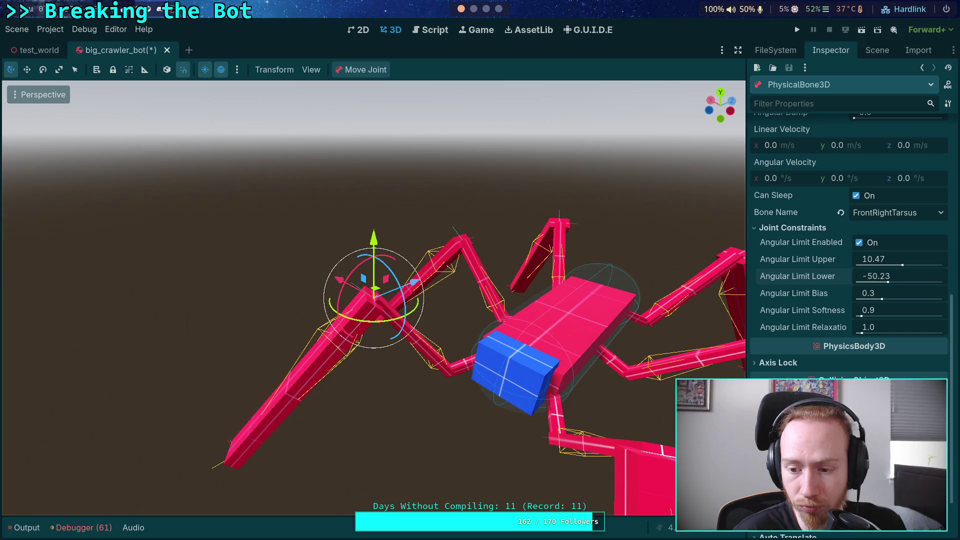
scroll(849, 250, "up", 2)
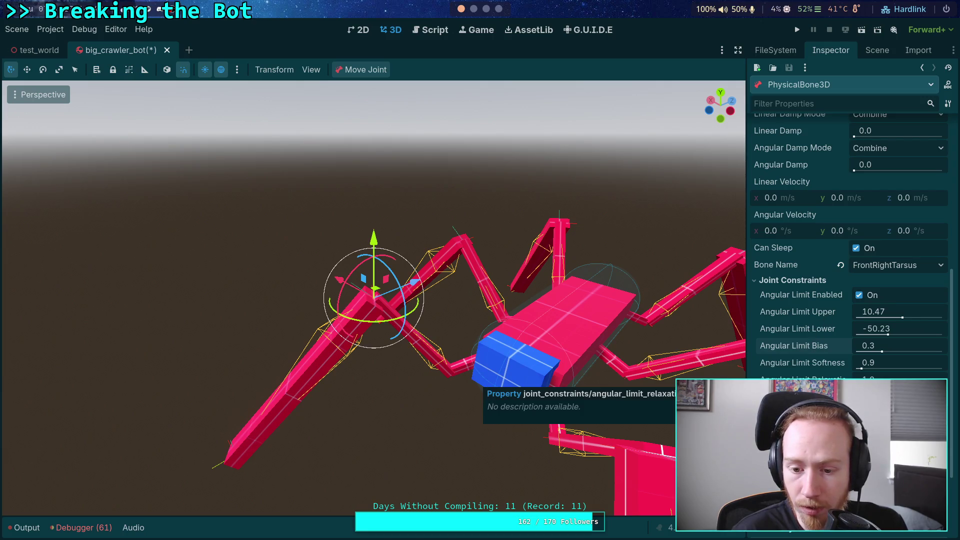
left_click(884, 319)
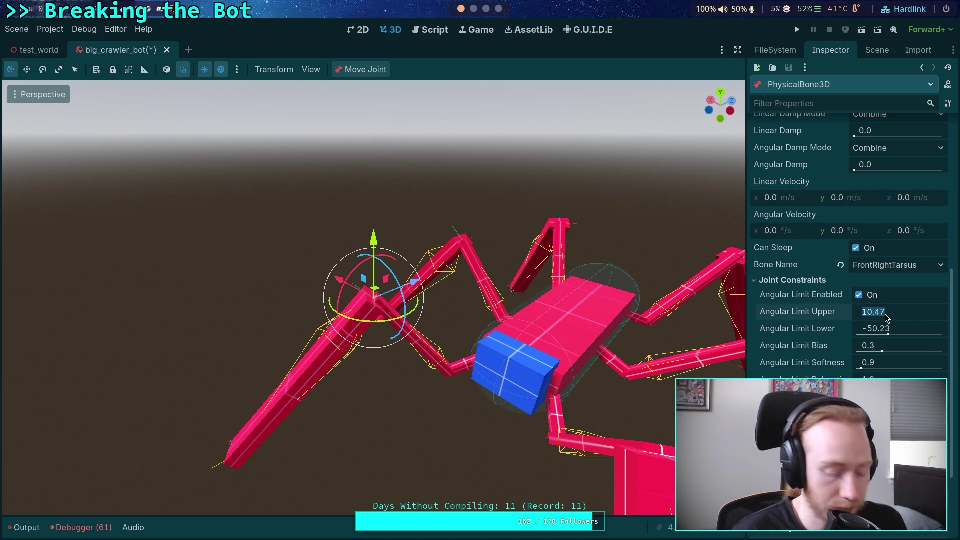
type("90")
key("Tab")
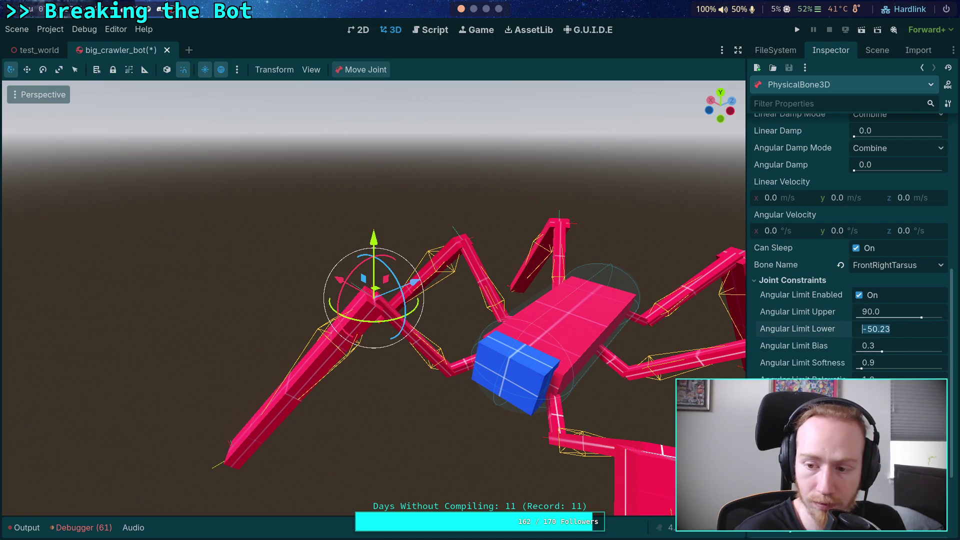
type("-90")
key("Return")
scroll(806, 370, "up", 5)
scroll(798, 365, "up", 3)
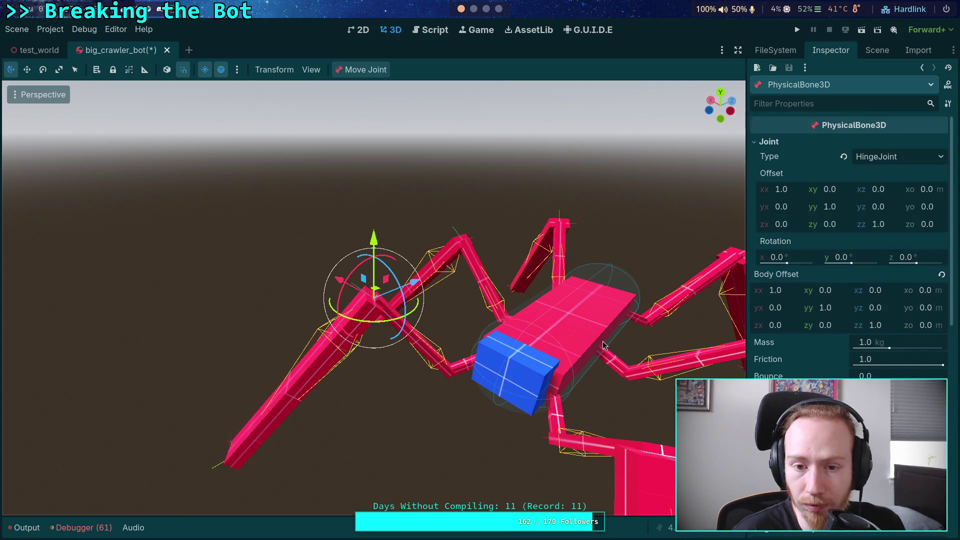
left_click(359, 74)
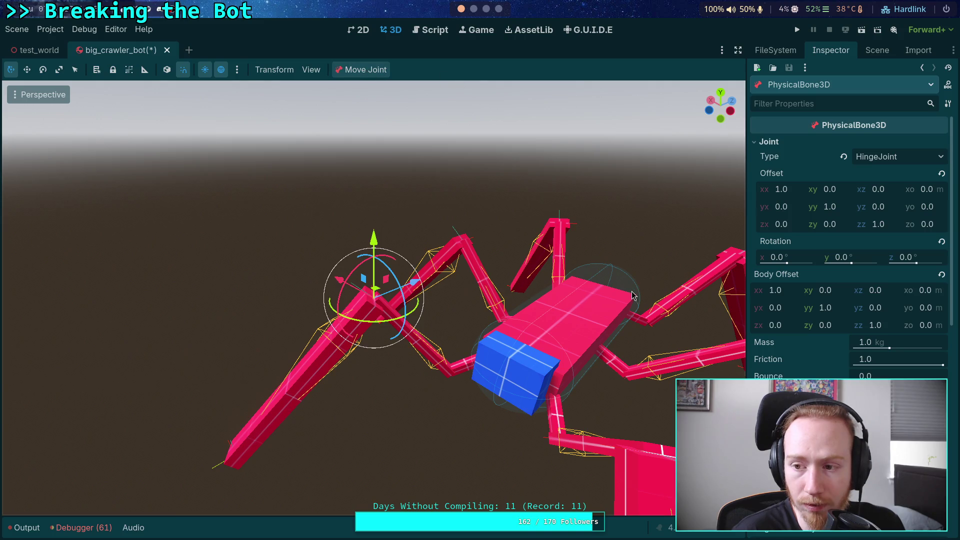
left_click(941, 173)
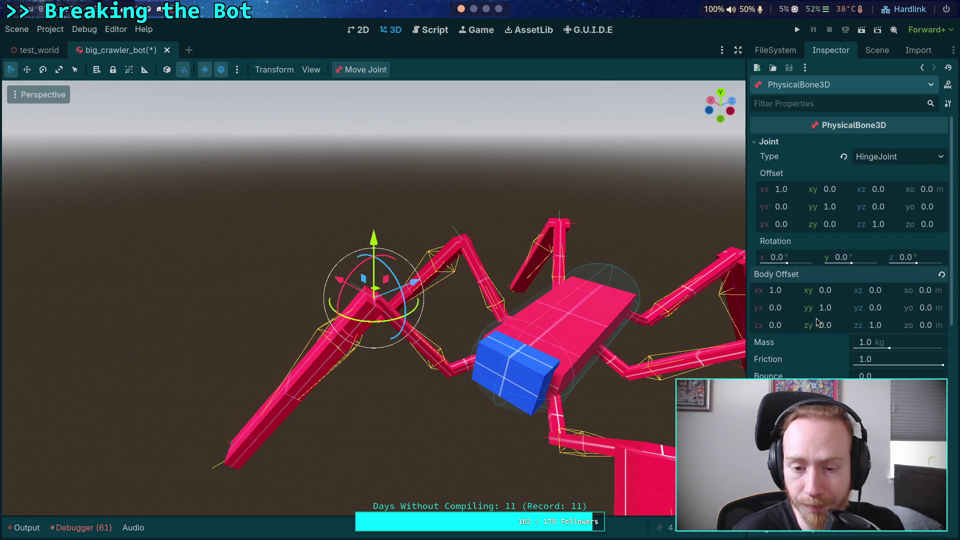
scroll(818, 322, "down", 3)
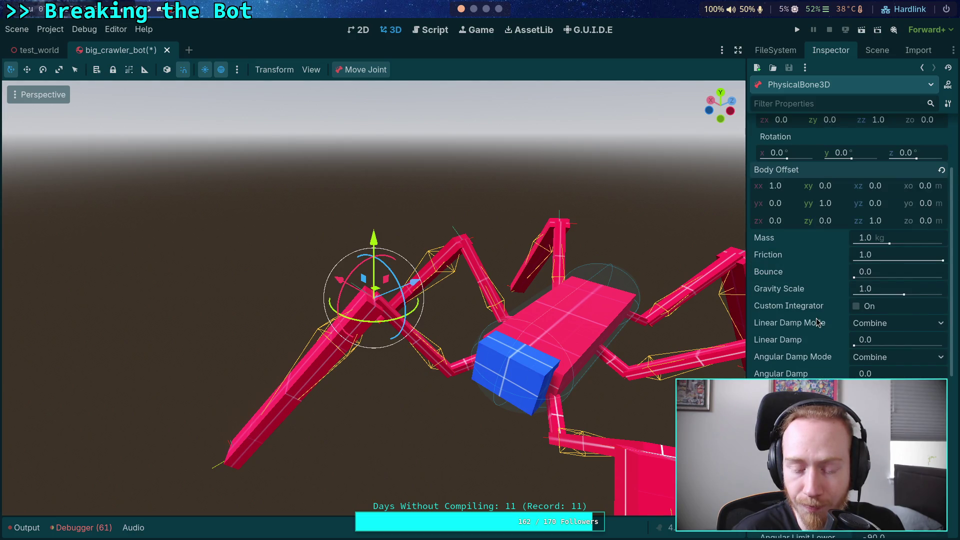
scroll(817, 322, "down", 3)
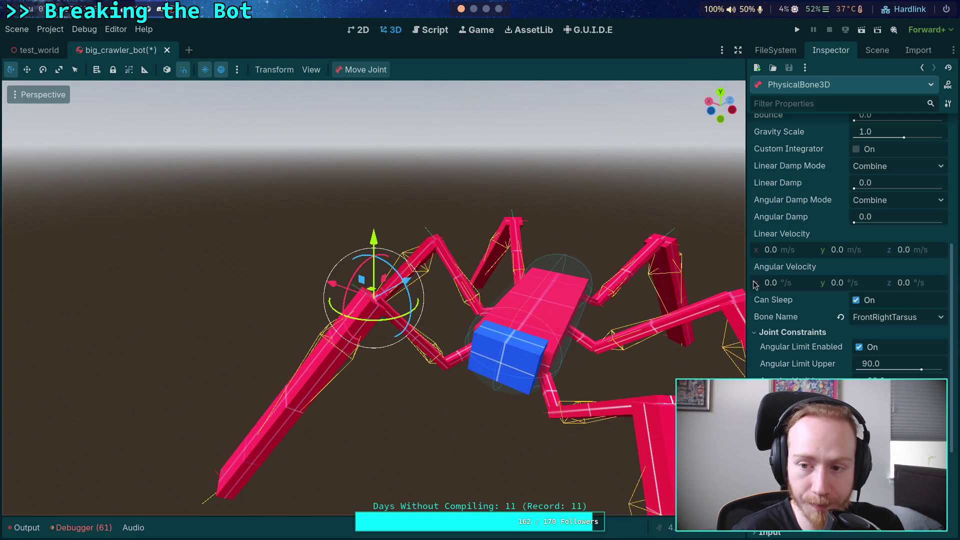
scroll(850, 225, "up", 10)
Select the PhysicalBoneSimulator3D and review its properties.
left_click(877, 50)
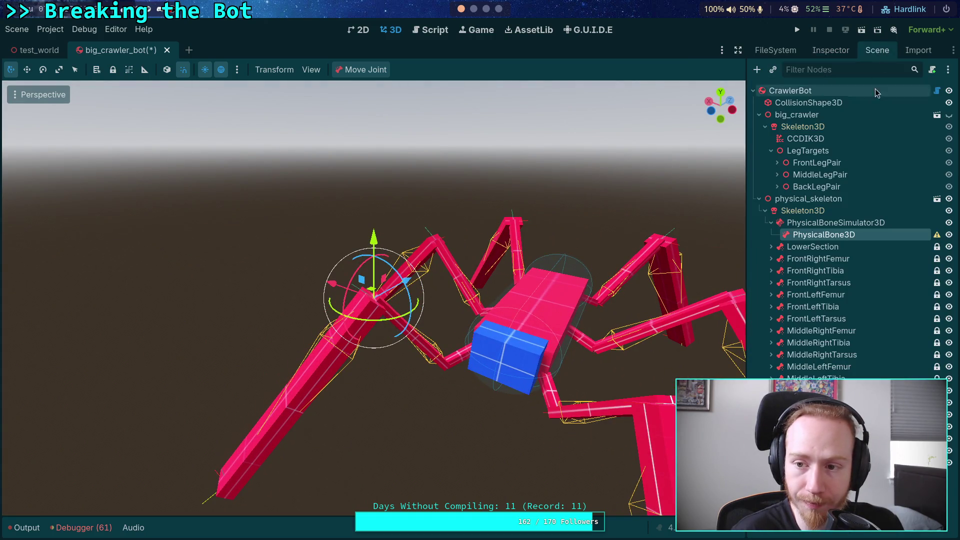
left_click(825, 225)
left_click(834, 50)
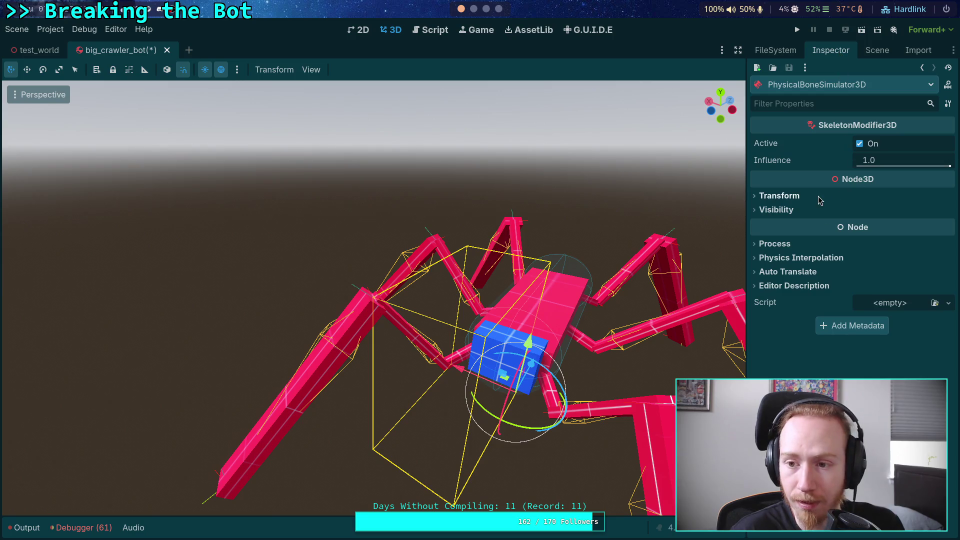
left_click(880, 50)
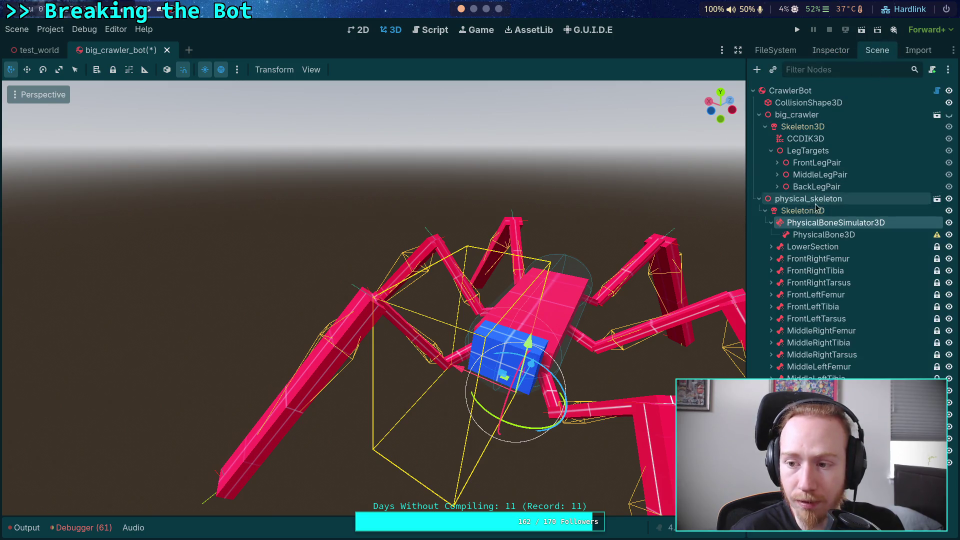
left_click_drag(651, 263, 605, 265)
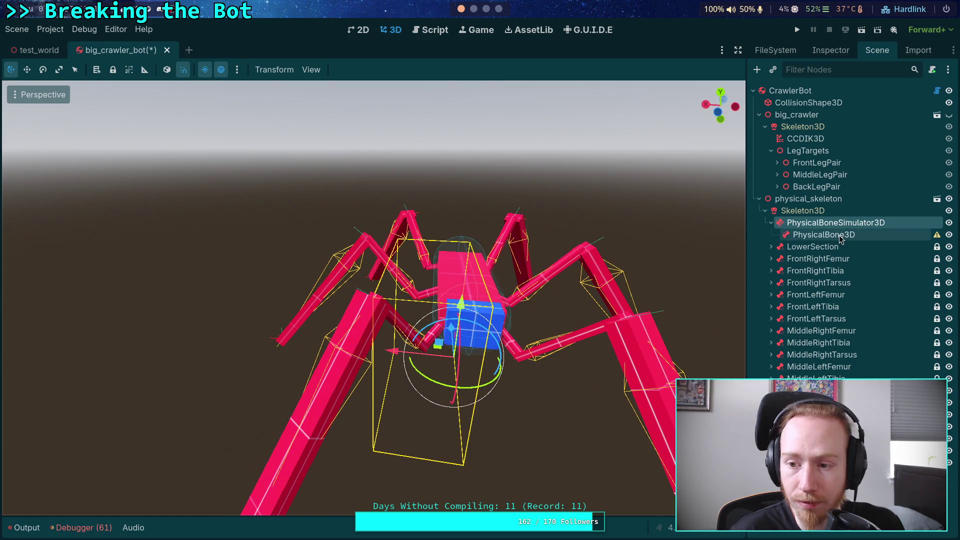
Read the PhysicalBone3D's missing-collision-shape warning and begin adding a child to it.
mouse_move(936, 236)
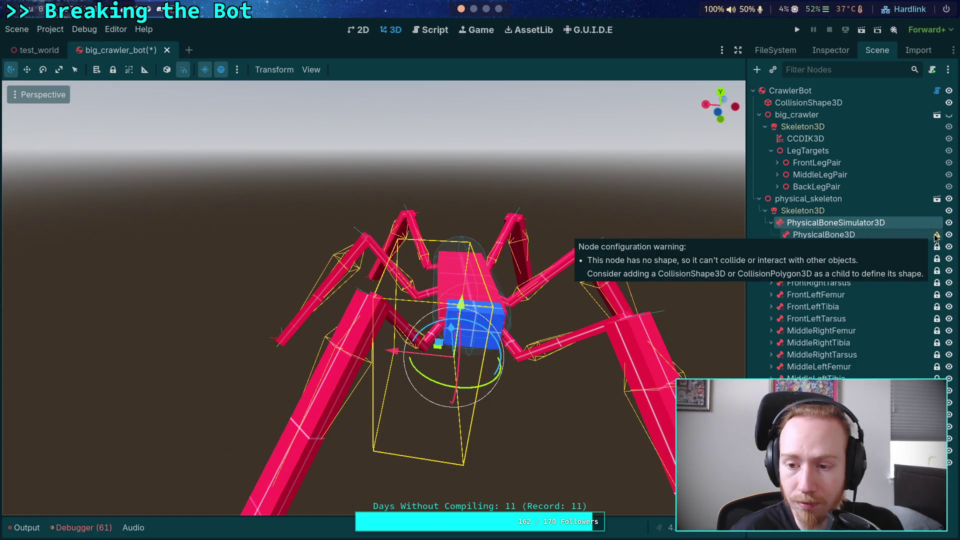
left_click(820, 235)
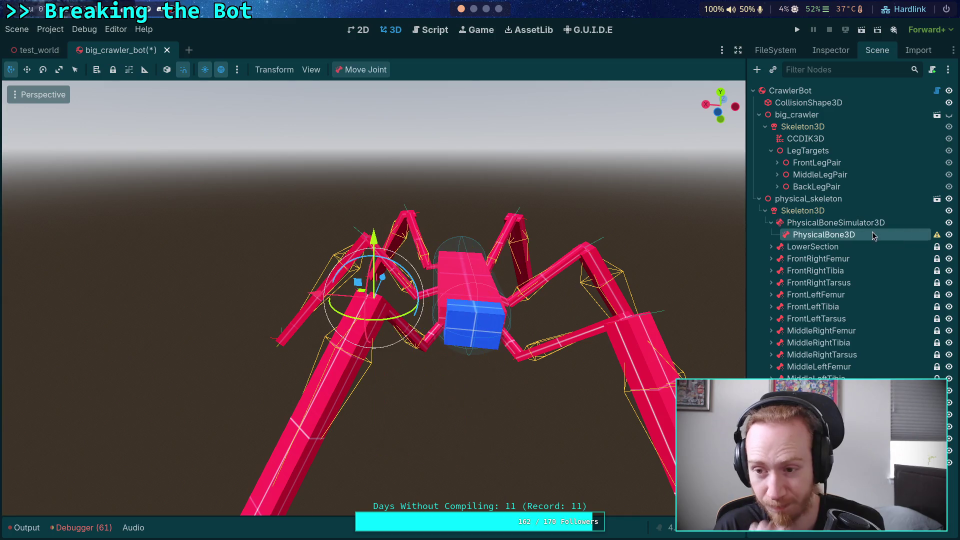
right_click(780, 235)
left_click(822, 244)
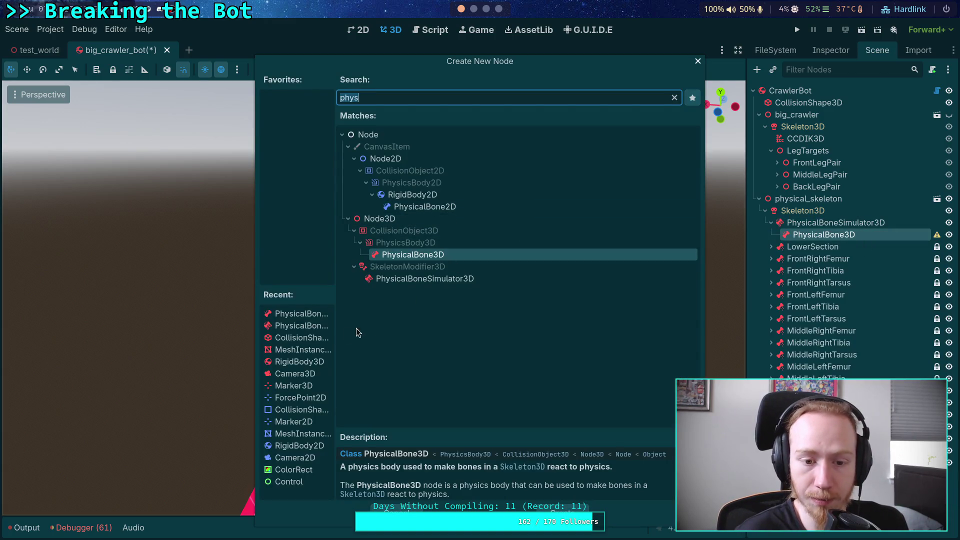
Add a CollisionShape3D with a CapsuleShape3D, radius 0.1, shortened to fit the leg.
left_click(316, 338)
double_click(316, 338)
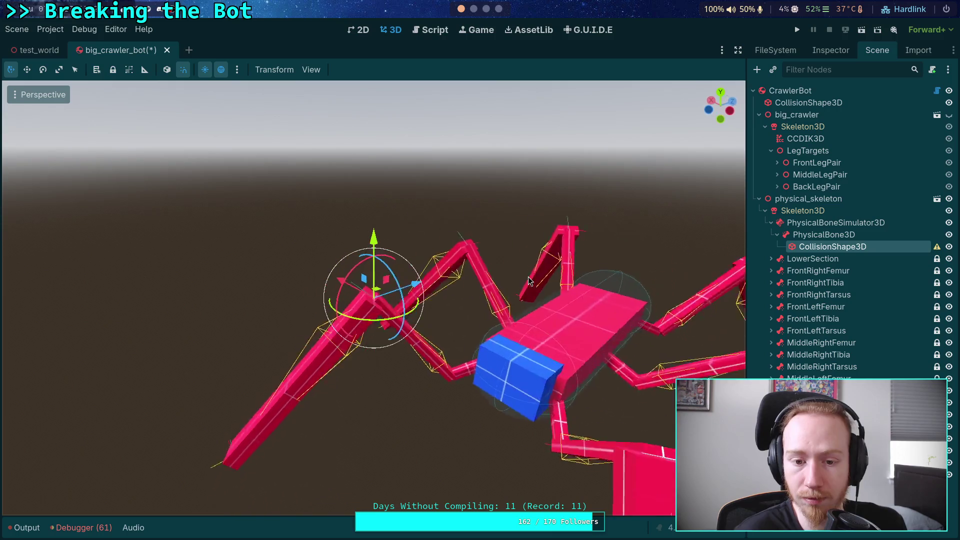
left_click(830, 50)
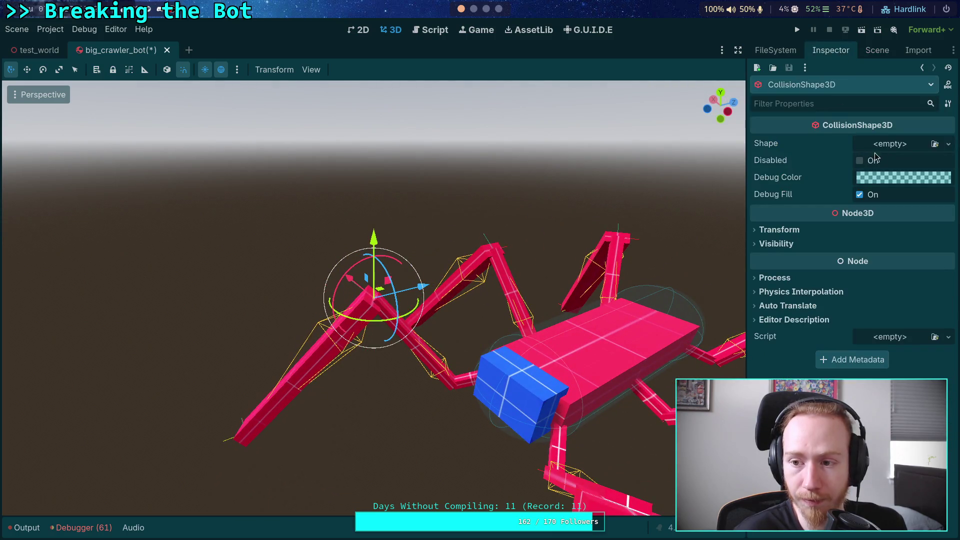
left_click(907, 146)
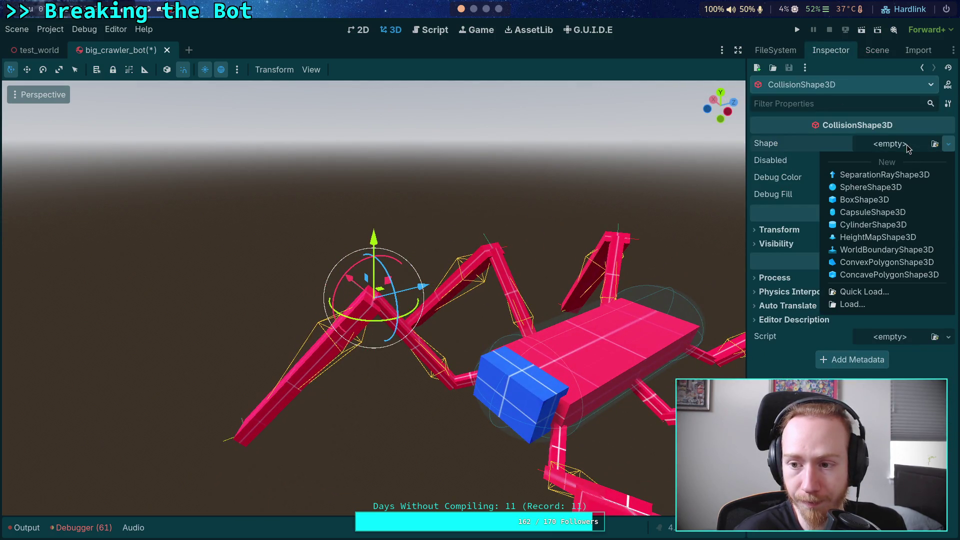
left_click(894, 213)
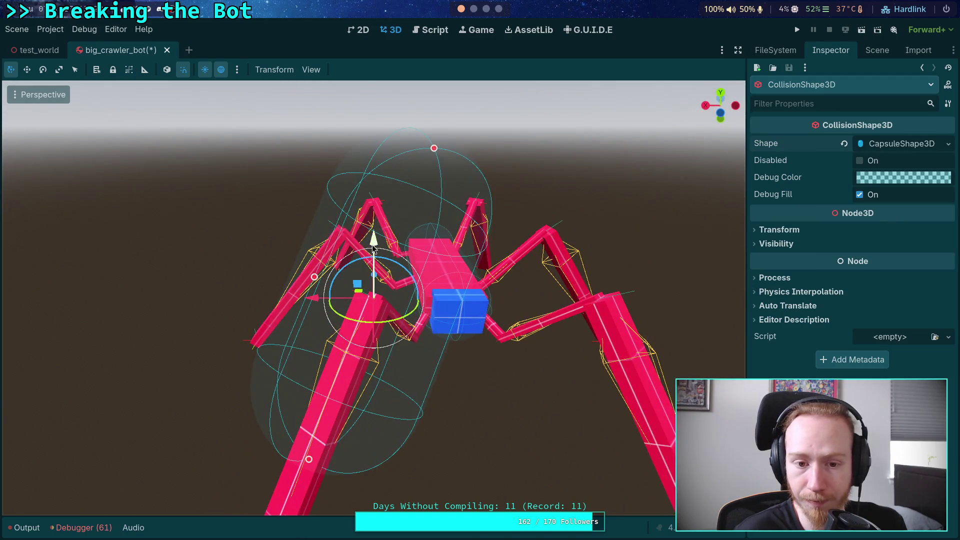
mouse_move(297, 310)
left_mouse_down()
mouse_move(352, 308)
mouse_move(545, 238)
mouse_move(553, 253)
mouse_move(503, 258)
left_mouse_up()
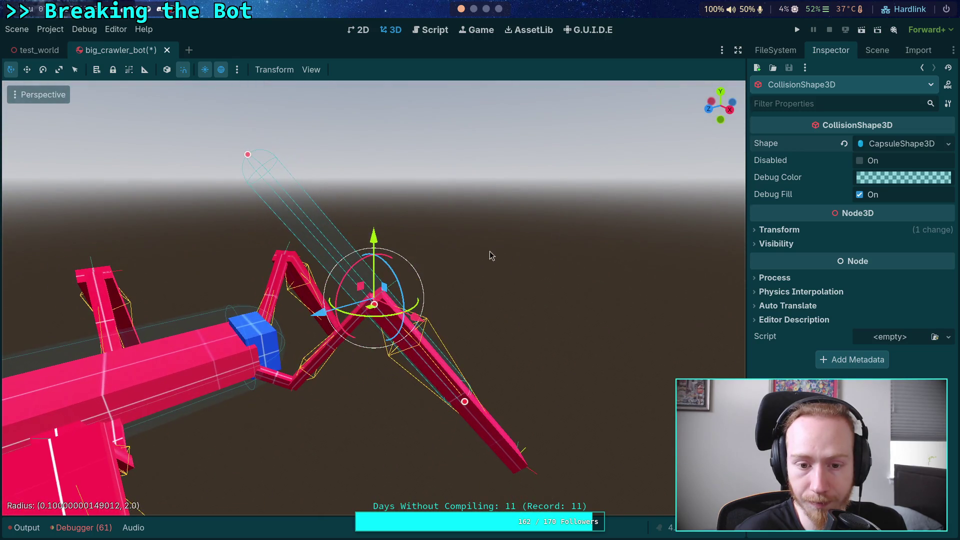
mouse_move(247, 154)
left_mouse_down()
mouse_move(388, 303)
mouse_move(389, 251)
mouse_move(456, 325)
mouse_move(460, 411)
mouse_move(520, 425)
mouse_move(537, 448)
mouse_move(427, 487)
mouse_move(323, 395)
left_mouse_up()
Centre the view on the PhysicalBone3D and look down on it from above.
left_click_drag(429, 333, 380, 335)
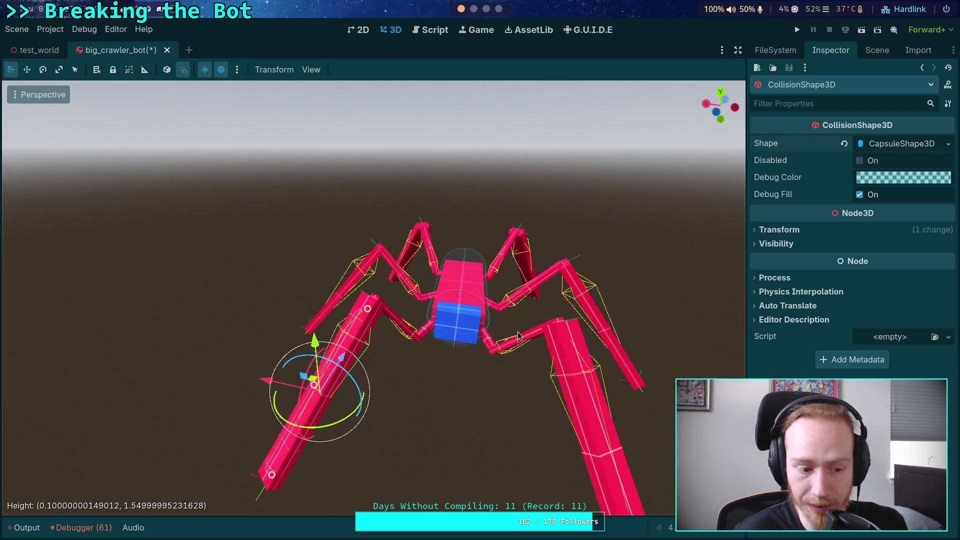
left_click(877, 51)
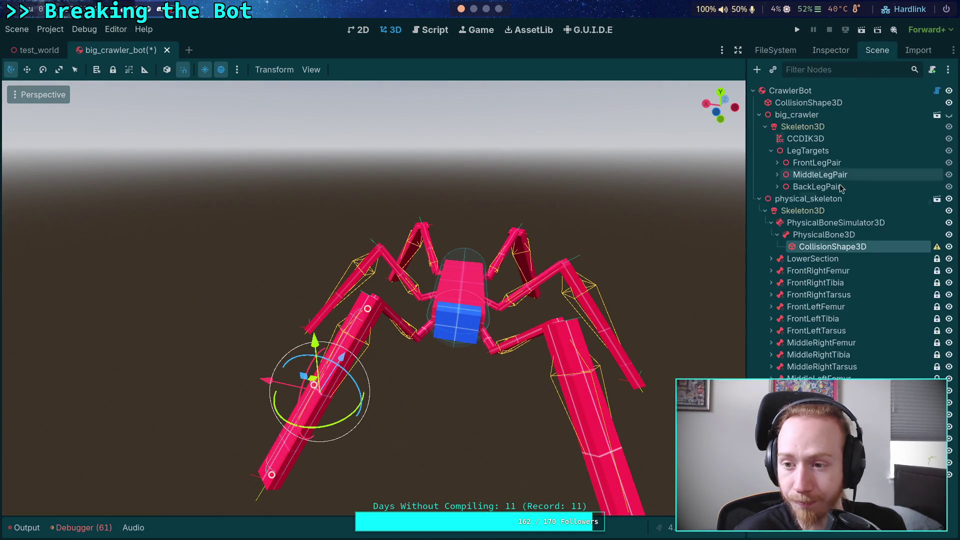
left_click(823, 235)
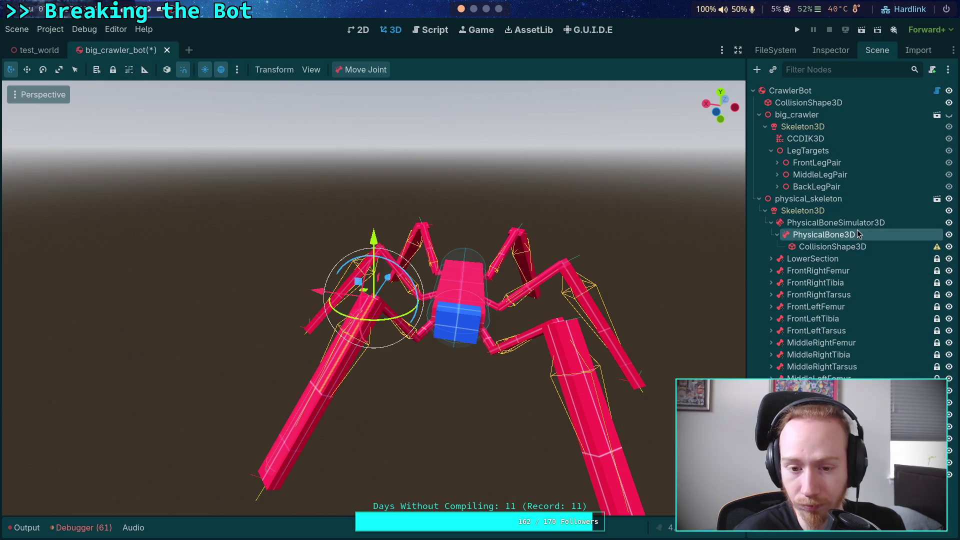
left_click(839, 248)
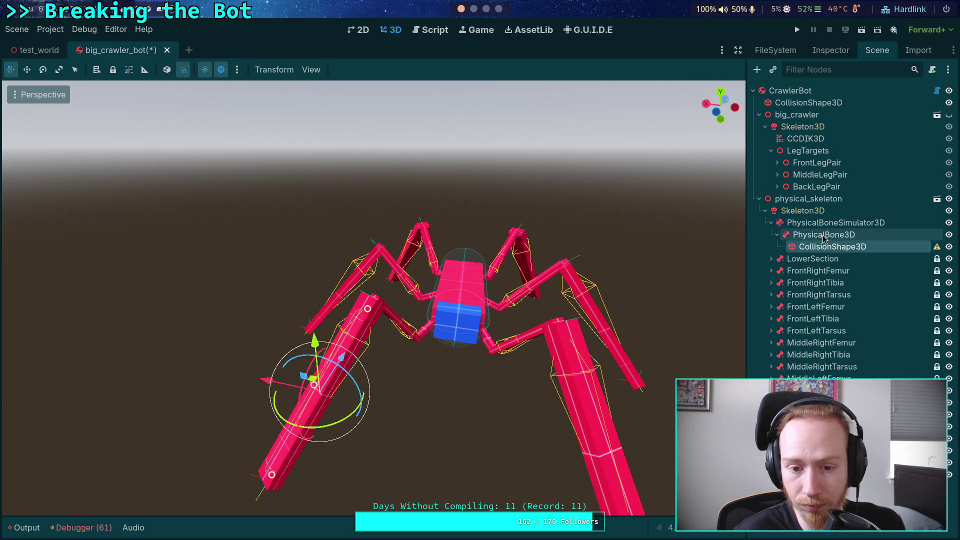
left_click(824, 234)
key("f")
mouse_move(469, 175)
left_mouse_down()
mouse_move(457, 185)
mouse_move(506, 229)
left_mouse_up()
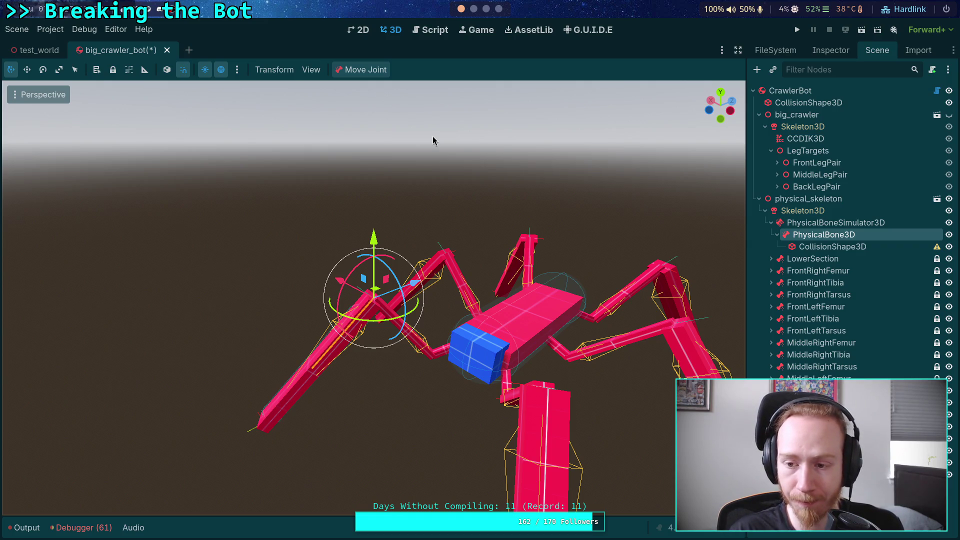
double_click(825, 235)
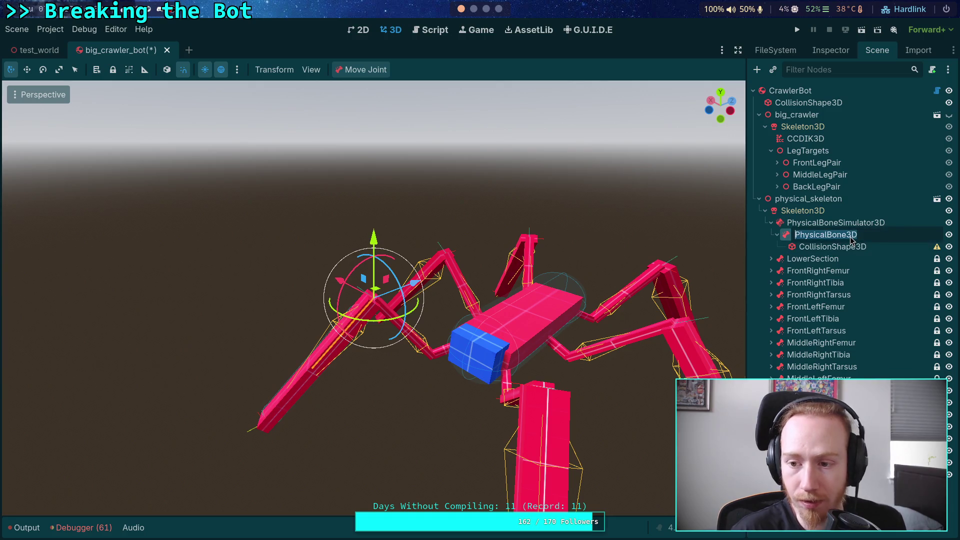
Confirm the physical bone's Bone Name is FrontRightTarsus in the Inspector.
left_click(831, 50)
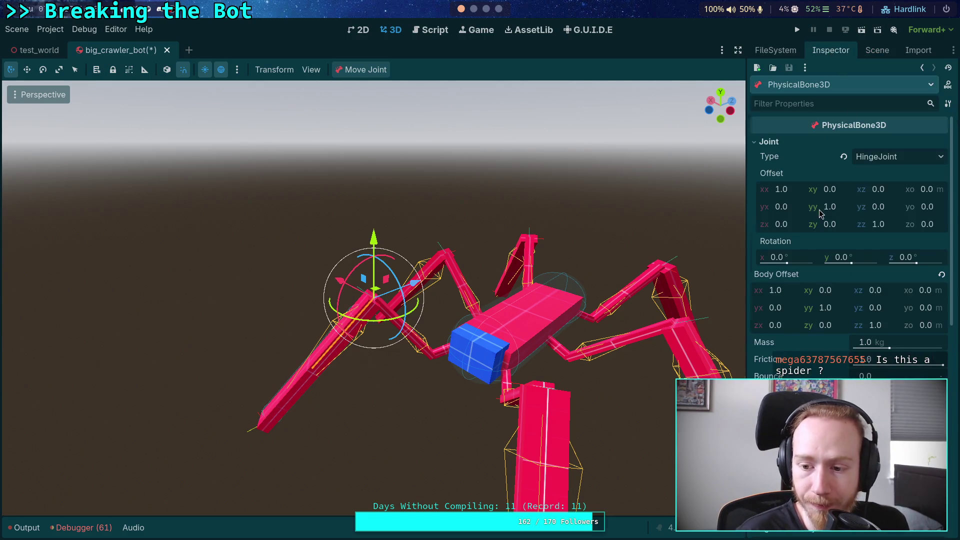
scroll(820, 213, "down", 5)
scroll(820, 215, "down", 3)
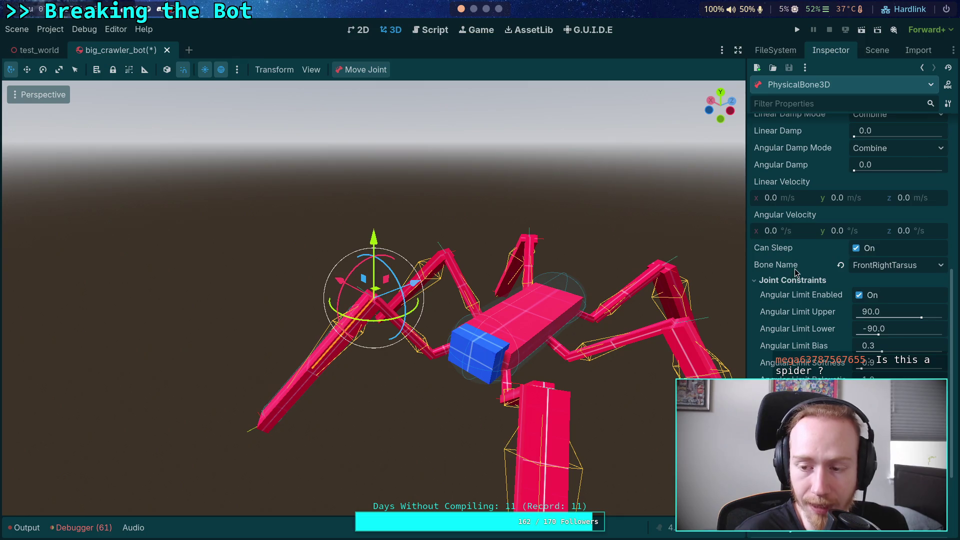
left_click(900, 269)
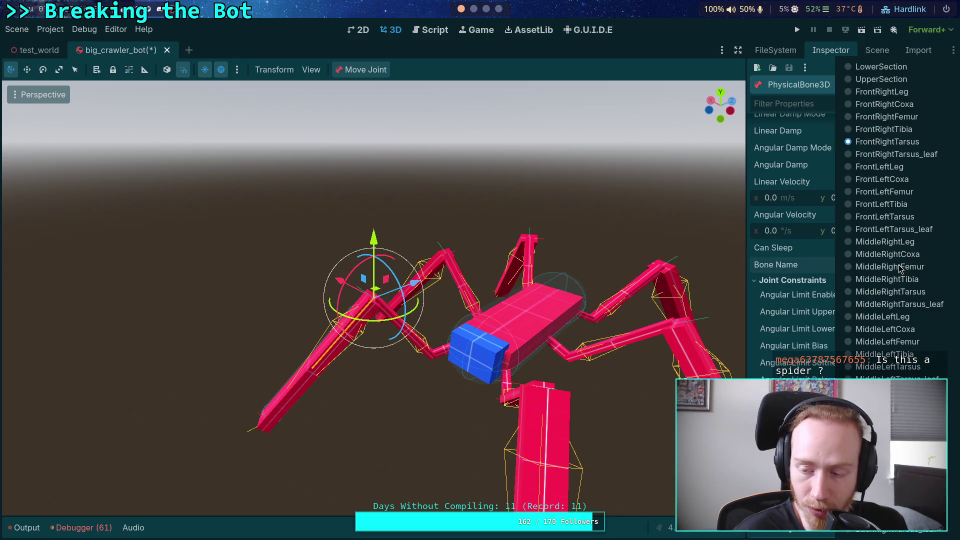
left_click(781, 265)
left_click(877, 50)
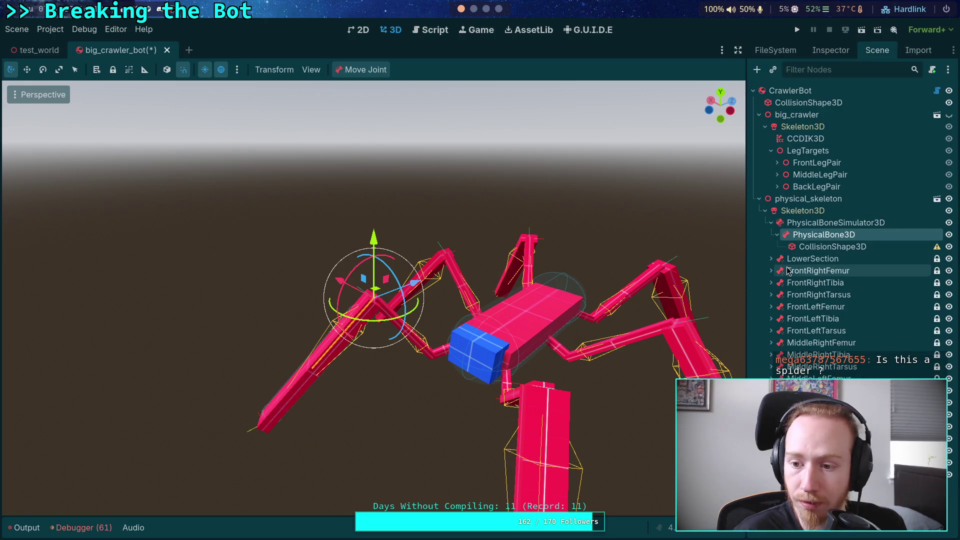
Rename the PhysicalBone3D node to FrontRightTarsus.
double_click(853, 234)
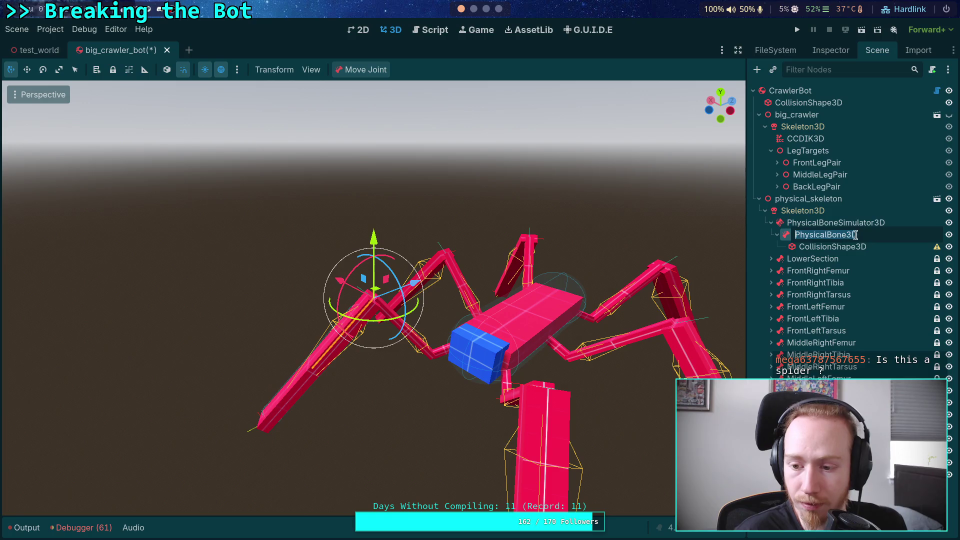
type("Y")
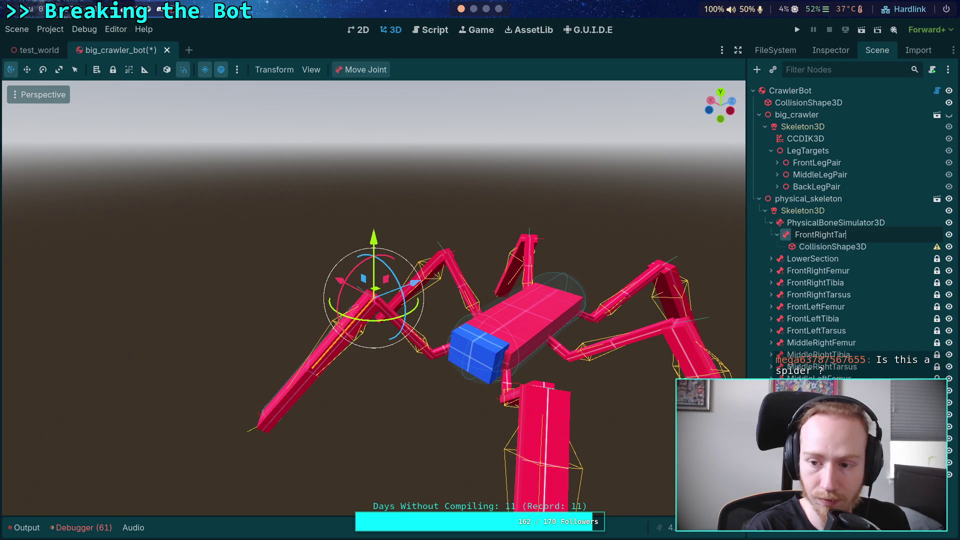
type("us")
key("Return")
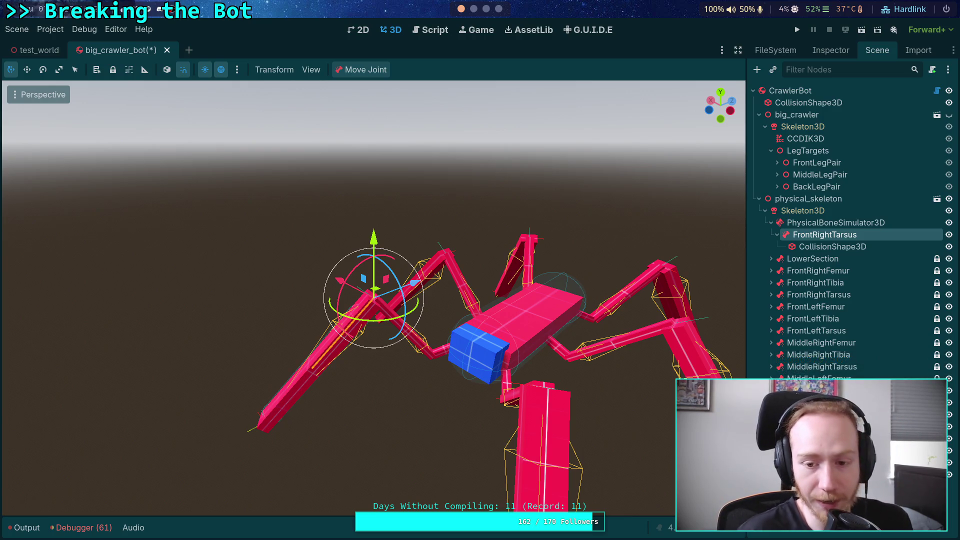
mouse_move(548, 249)
left_mouse_down()
mouse_move(649, 339)
mouse_move(586, 273)
mouse_move(508, 261)
left_mouse_up()
Zoom out to view the whole crawler, then select the FrontRightTarsus physical bone.
left_click_drag(499, 328, 440, 260)
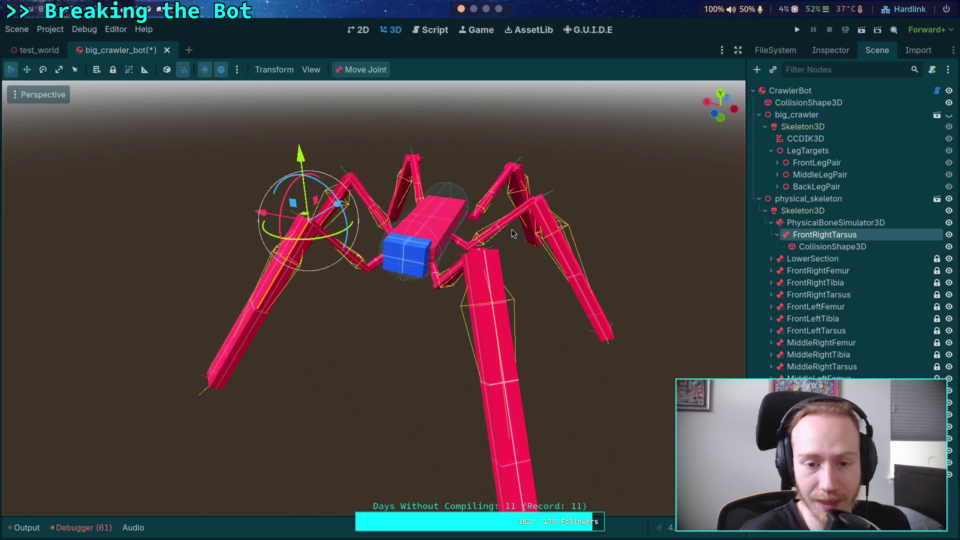
left_click(857, 250)
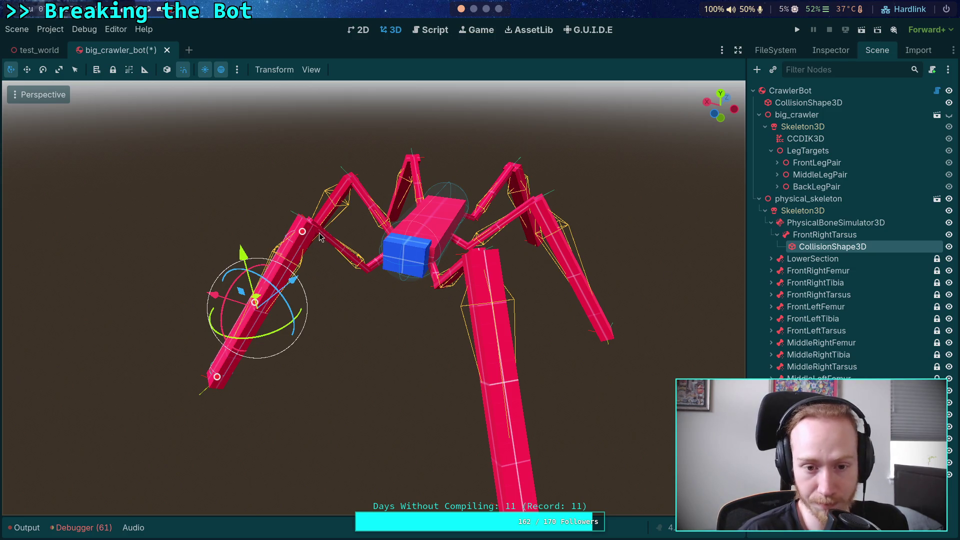
mouse_move(322, 235)
left_mouse_down()
mouse_move(343, 243)
mouse_move(327, 234)
left_mouse_up()
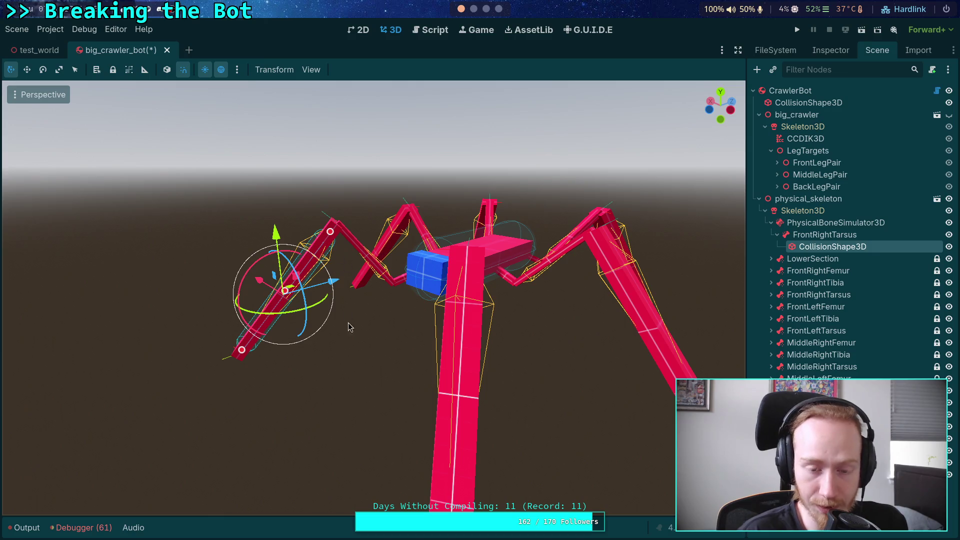
left_click_drag(309, 283, 394, 289)
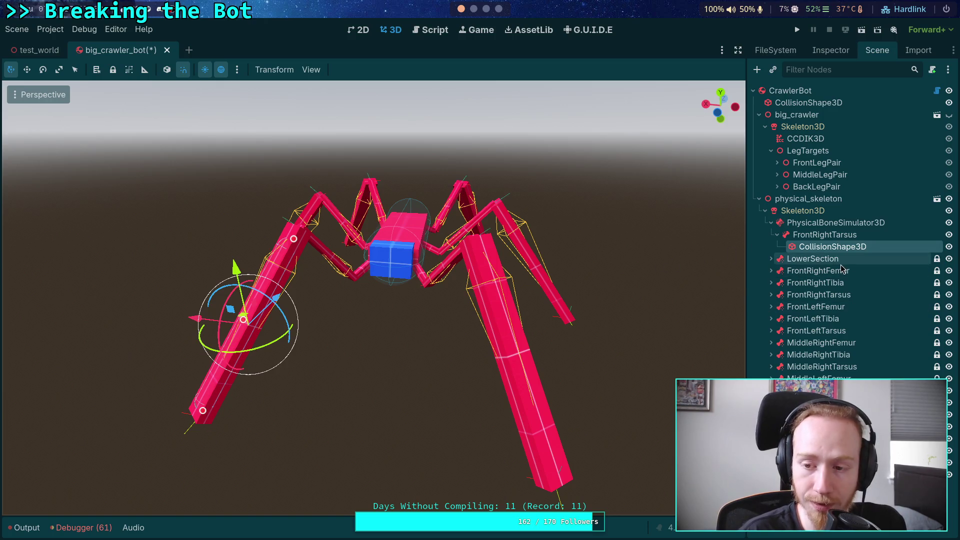
left_click(867, 237)
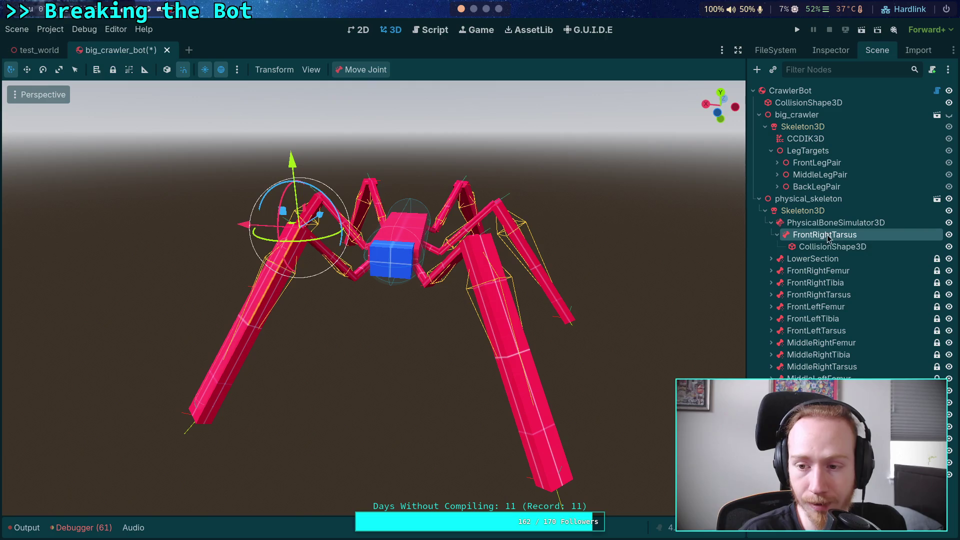
left_click(835, 225)
left_click(823, 234)
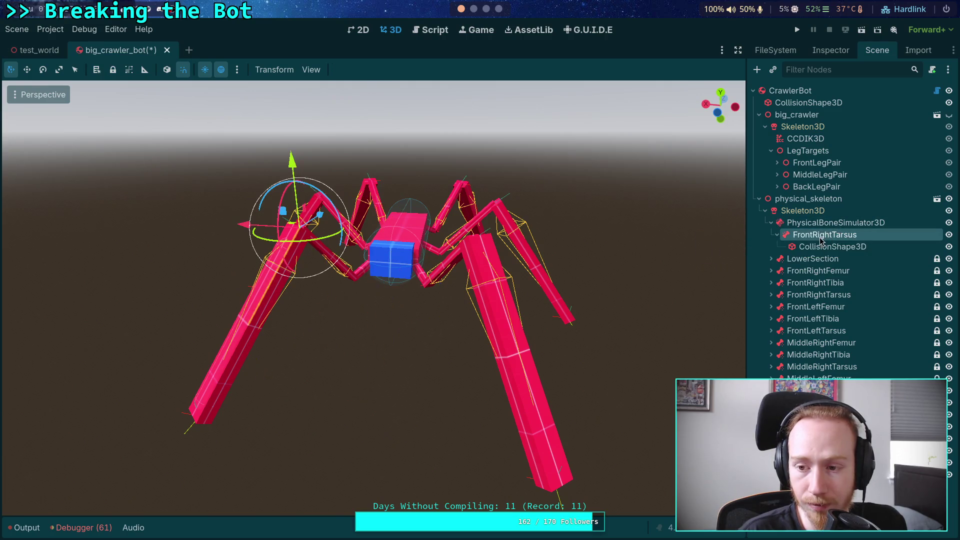
Duplicate the FrontRightTarsus bone, move the copy above it and rename it FrontRightTibia.
right_click(765, 237)
left_click(809, 388)
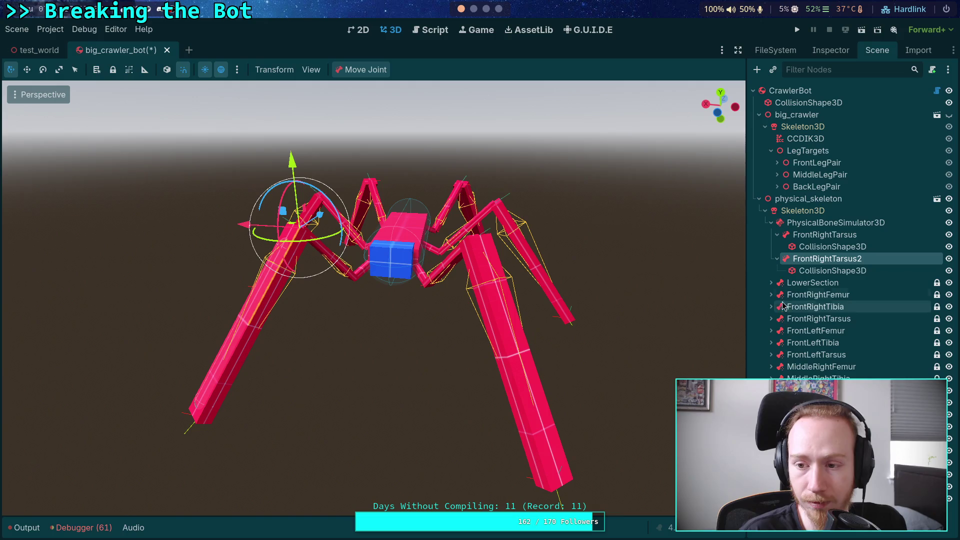
mouse_move(805, 263)
left_mouse_down()
mouse_move(820, 239)
mouse_move(866, 238)
left_mouse_up()
double_click(844, 235)
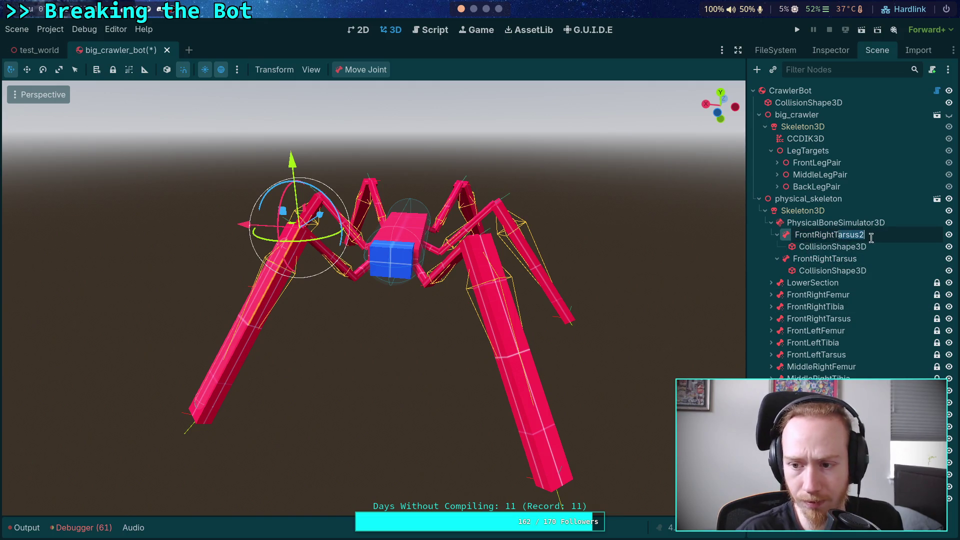
type("ibia")
key("Return")
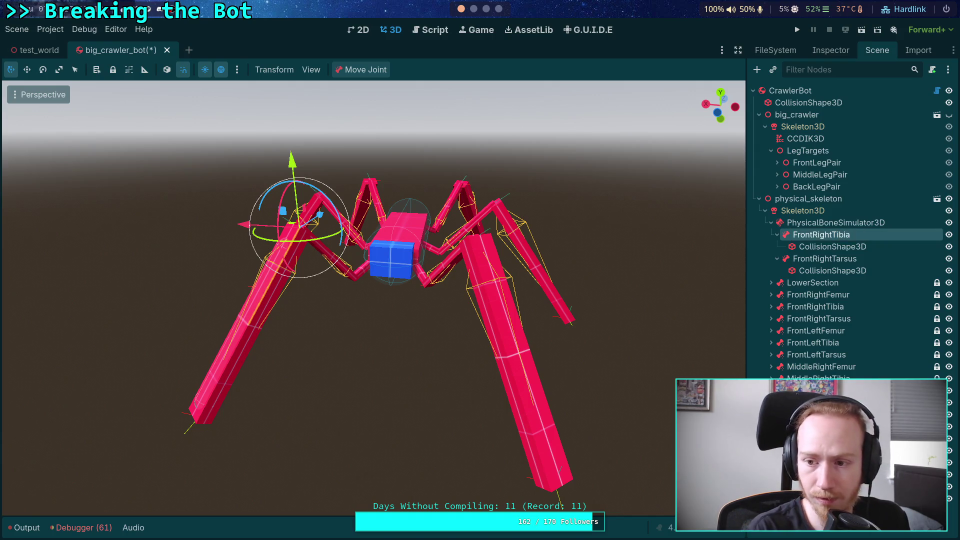
Assign a different skeleton bone to FrontRightTibia in the Inspector.
left_click(830, 50)
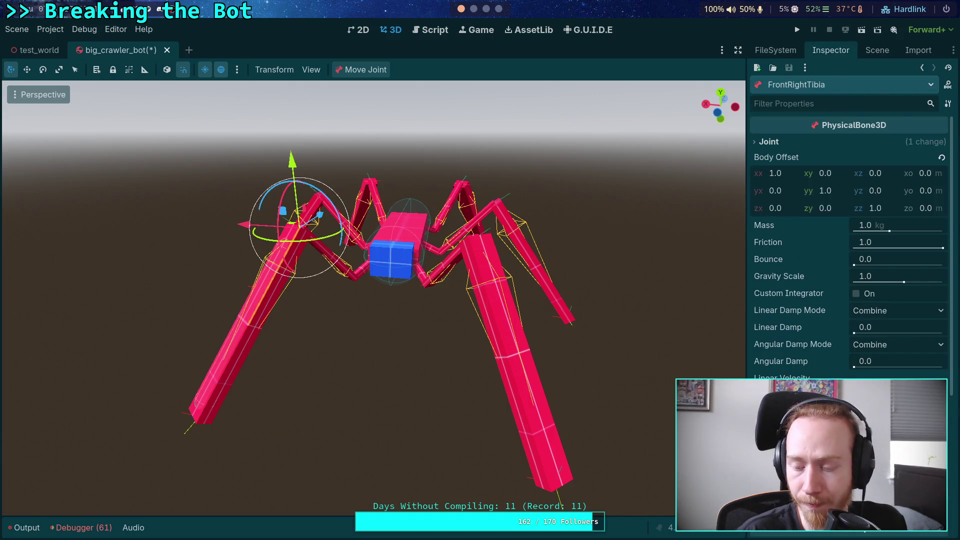
left_click(894, 141)
left_click(910, 126)
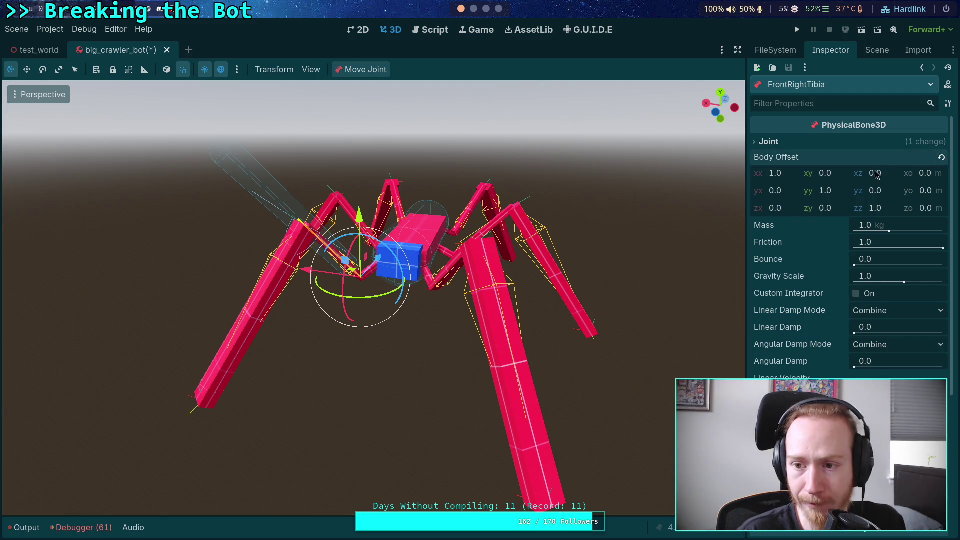
left_click(783, 145)
left_click(783, 145)
left_click(877, 50)
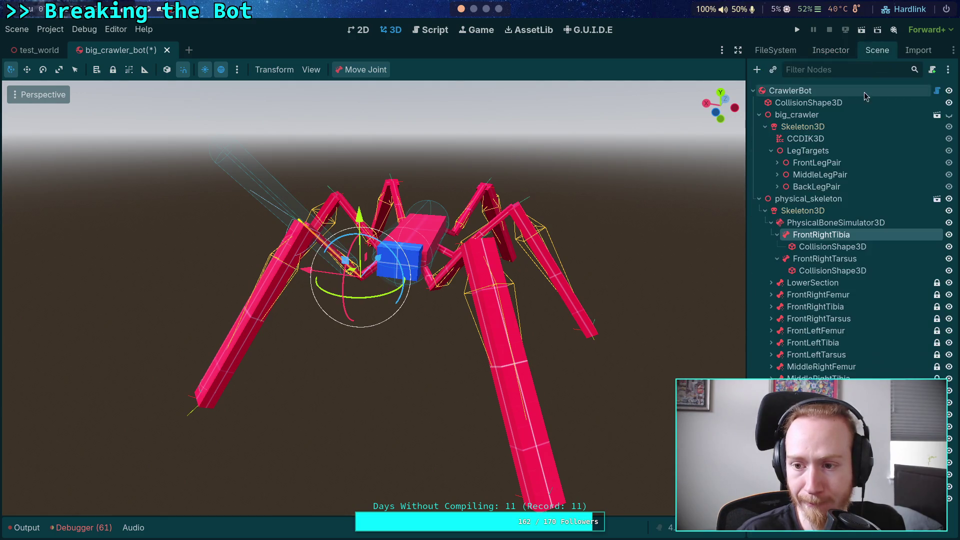
Make FrontRightTibia's capsule collision shape unique to this bone.
left_click(832, 247)
left_click(830, 50)
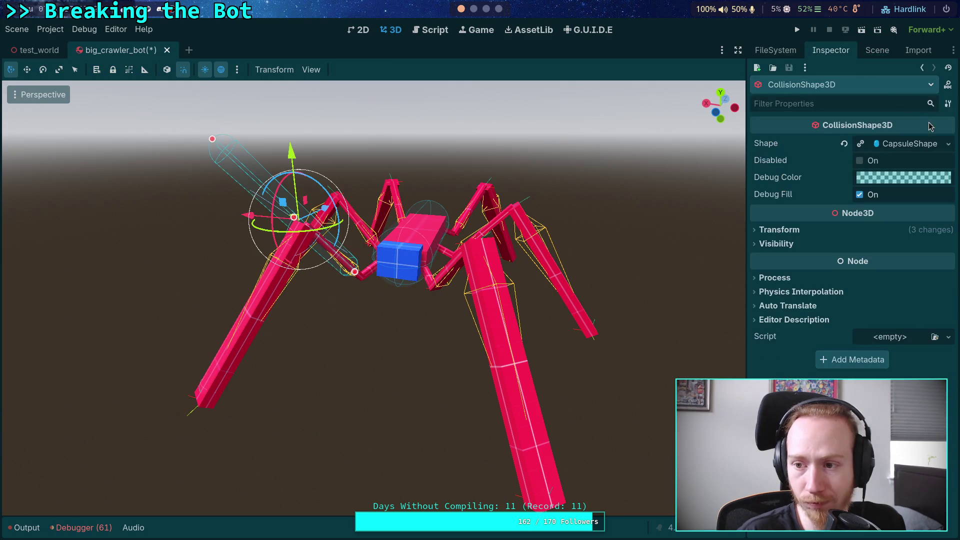
left_click(948, 144)
left_click(864, 341)
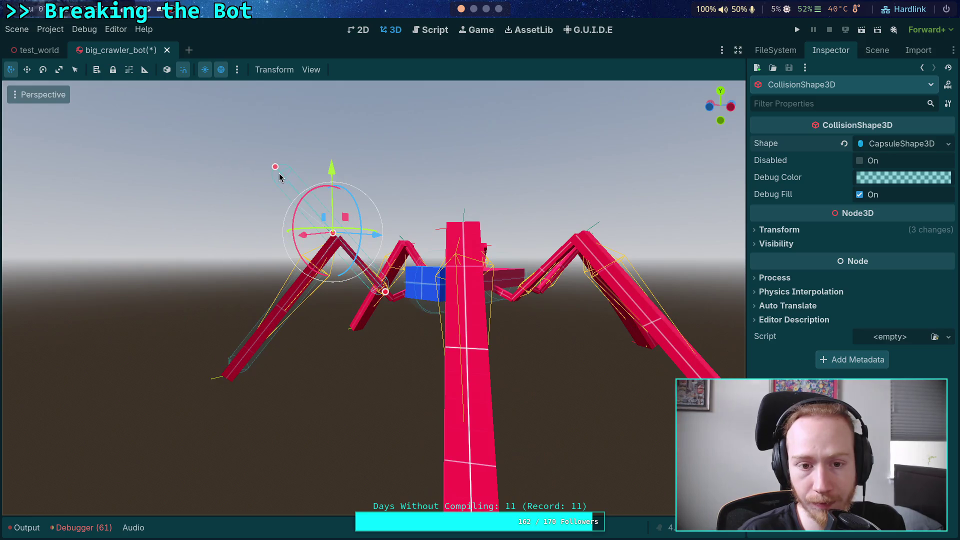
Resize the tibia's capsule to about 0.59 height so it spans the tibia.
mouse_move(279, 177)
left_mouse_down()
mouse_move(303, 209)
mouse_move(362, 202)
left_mouse_up()
scroll(303, 209, "up", 4)
scroll(304, 209, "up", 2)
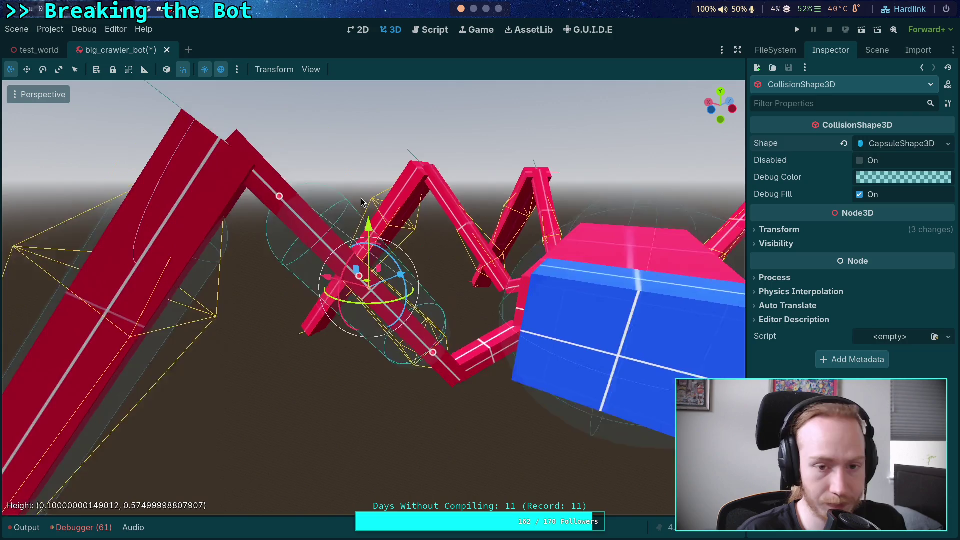
scroll(339, 221, "down", 2)
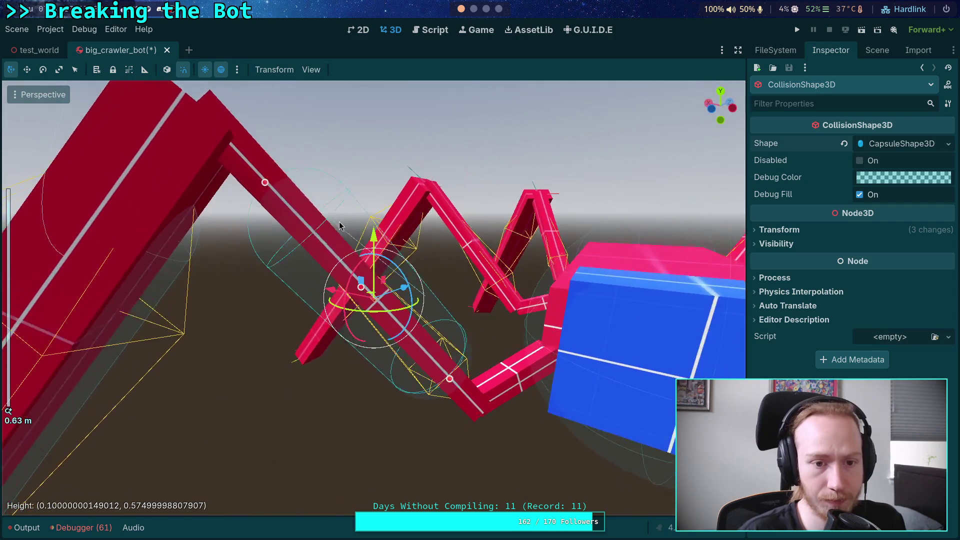
left_click_drag(299, 219, 279, 189)
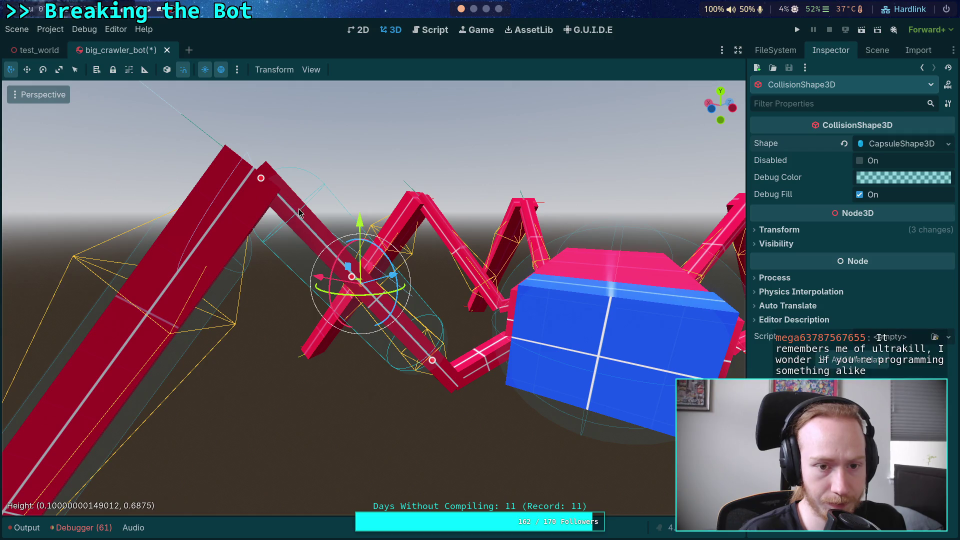
mouse_move(450, 371)
left_mouse_down()
mouse_move(399, 339)
mouse_move(463, 394)
mouse_move(498, 398)
mouse_move(685, 223)
left_mouse_up()
scroll(465, 398, "down", 4)
scroll(562, 226, "up", 2)
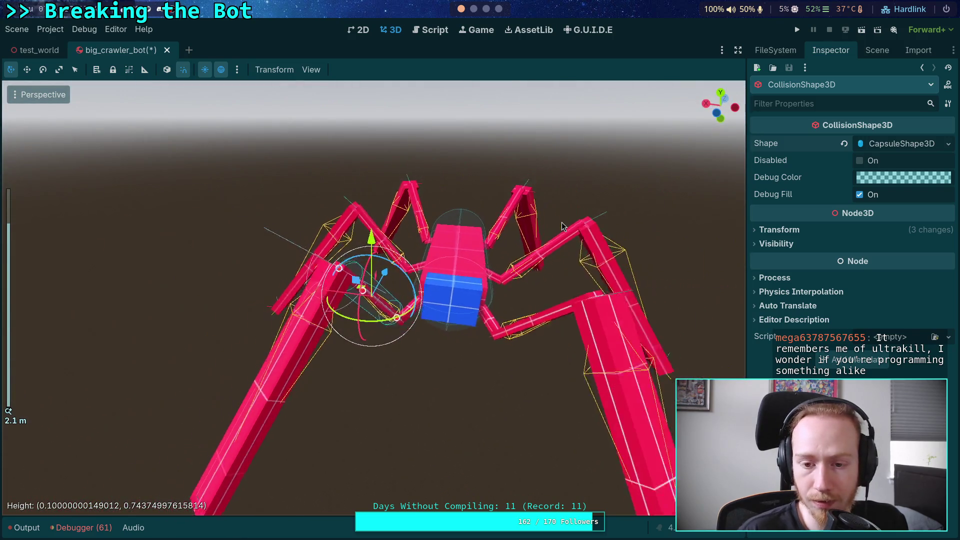
scroll(561, 225, "down", 1)
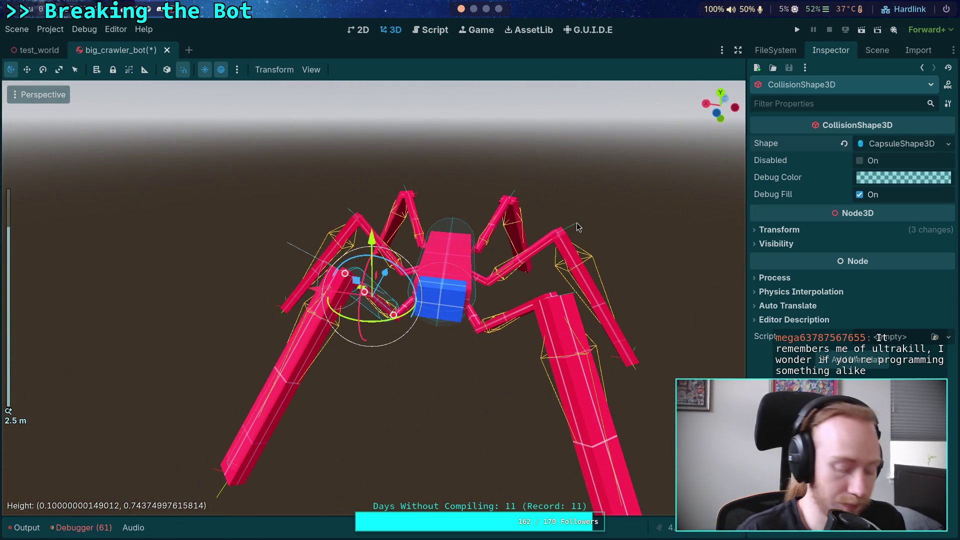
Save the crawler scene and switch to the script editor.
key("ctrl+s")
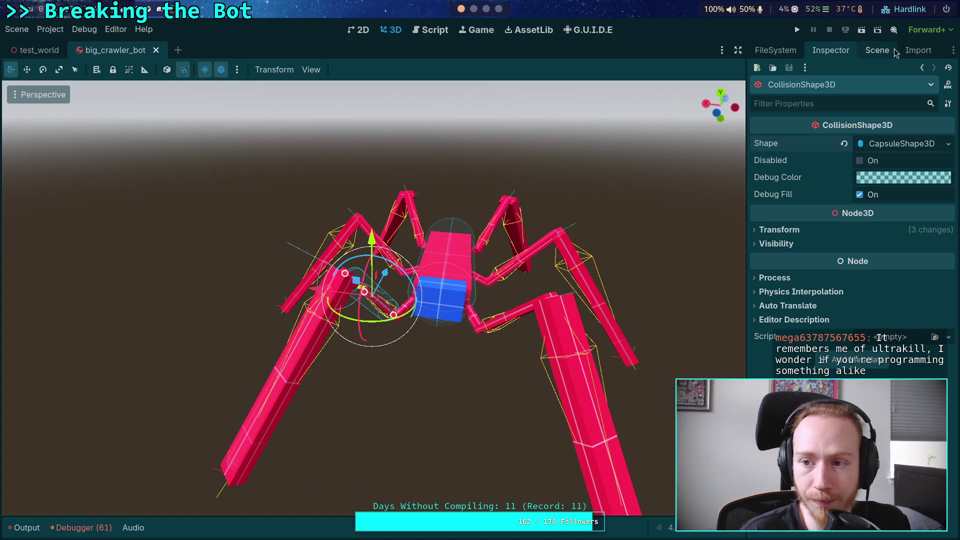
left_click(877, 50)
left_click(439, 39)
scroll(300, 200, "up", 6)
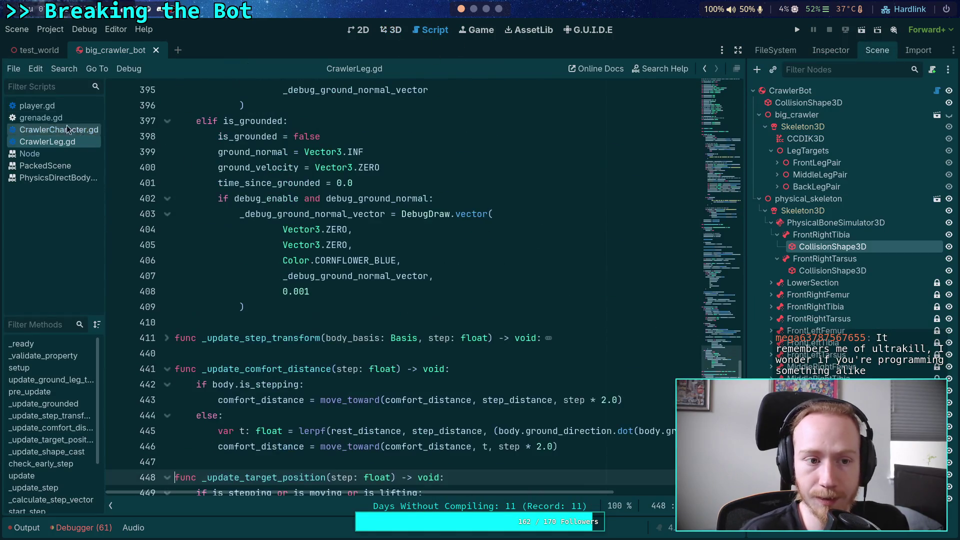
left_click(58, 131)
scroll(399, 250, "up", 7)
scroll(399, 249, "down", 5)
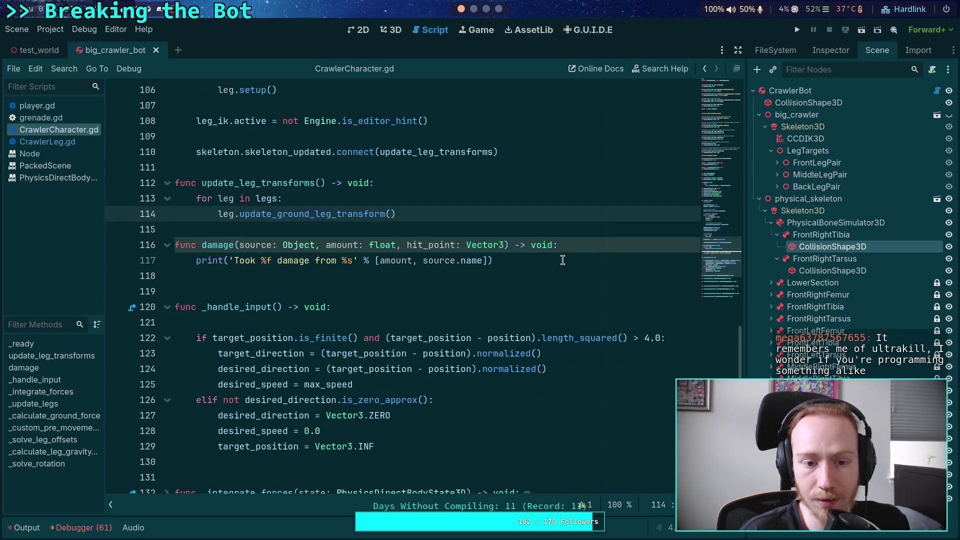
left_click(561, 258)
key("Return")
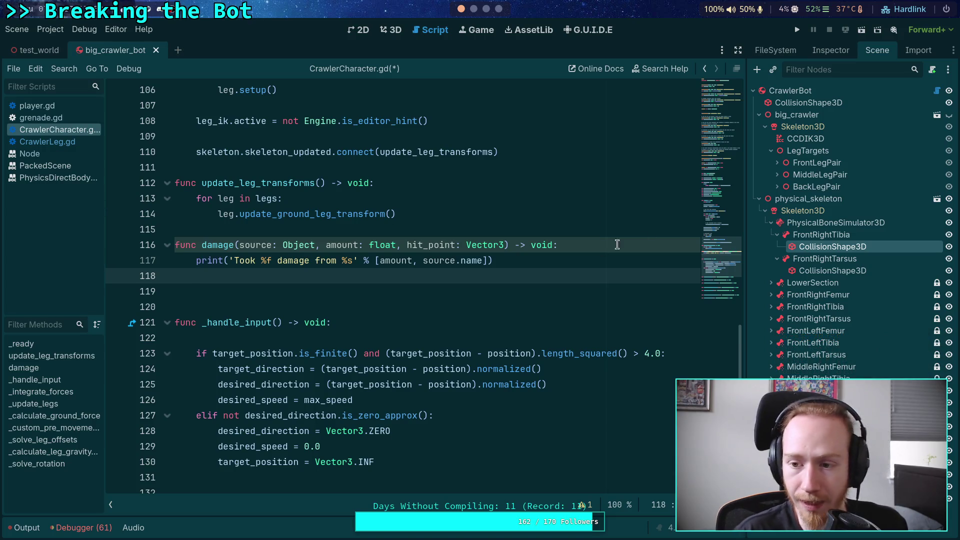
scroll(660, 245, "up", 12)
left_click(798, 214)
right_click(798, 214)
left_click(840, 468)
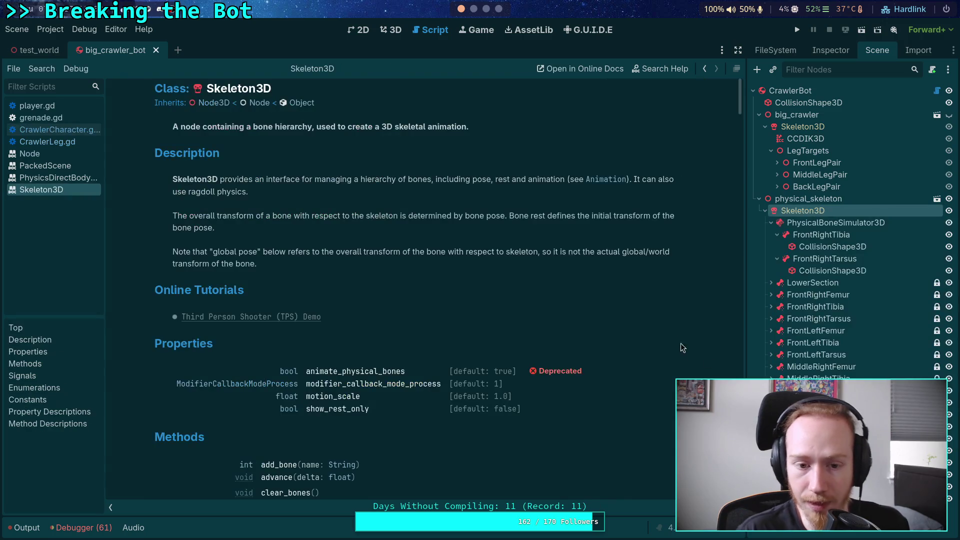
scroll(673, 332, "down", 4)
scroll(499, 272, "down", 2)
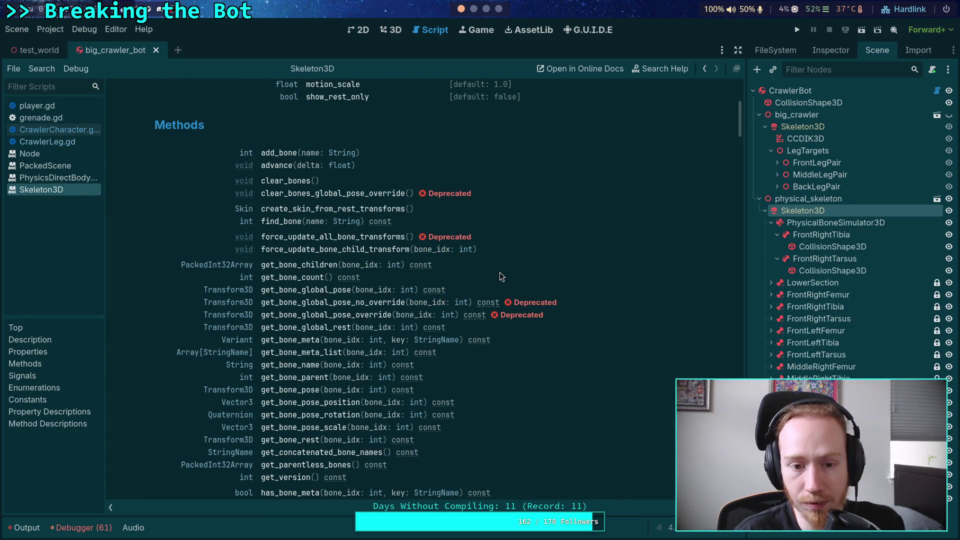
scroll(499, 273, "down", 2)
scroll(601, 289, "down", 2)
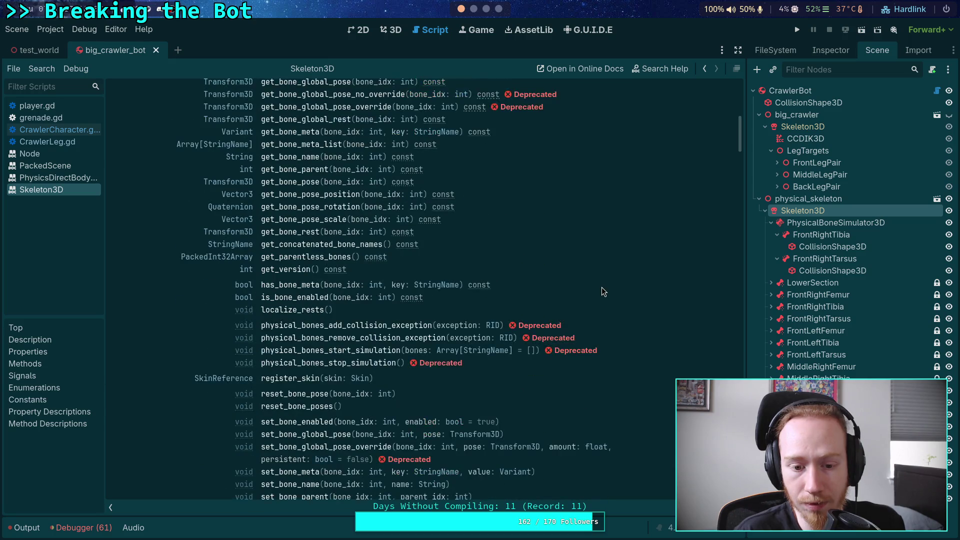
right_click(821, 226)
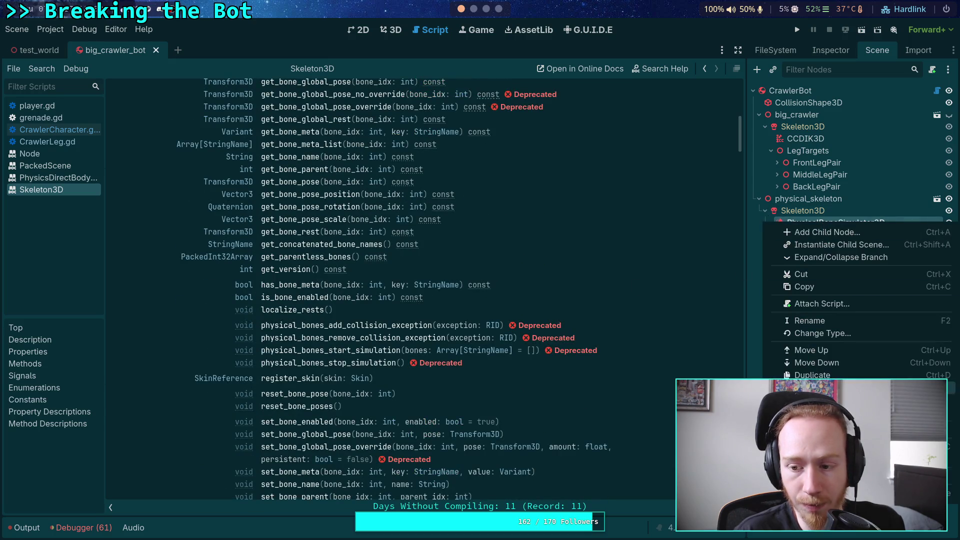
left_click(845, 483)
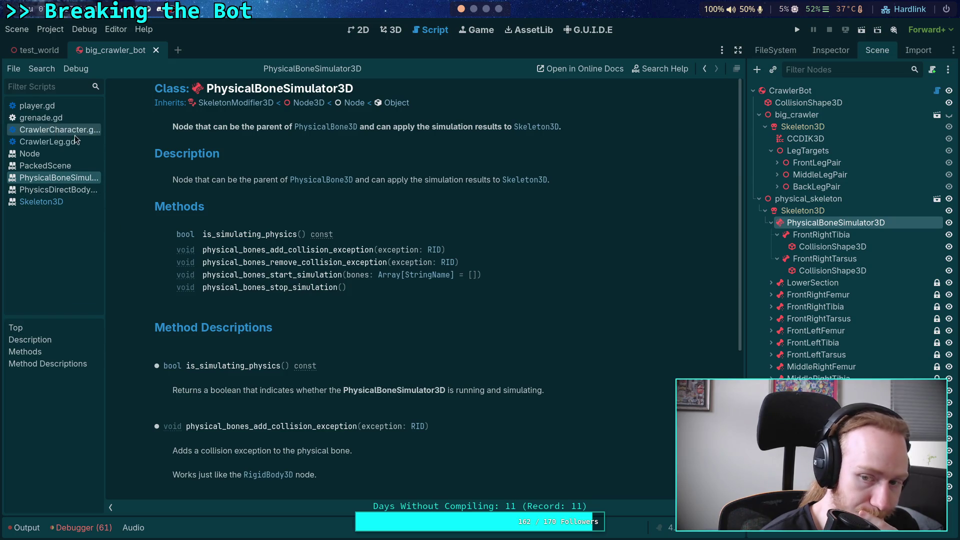
left_click(50, 129)
scroll(725, 172, "up", 9)
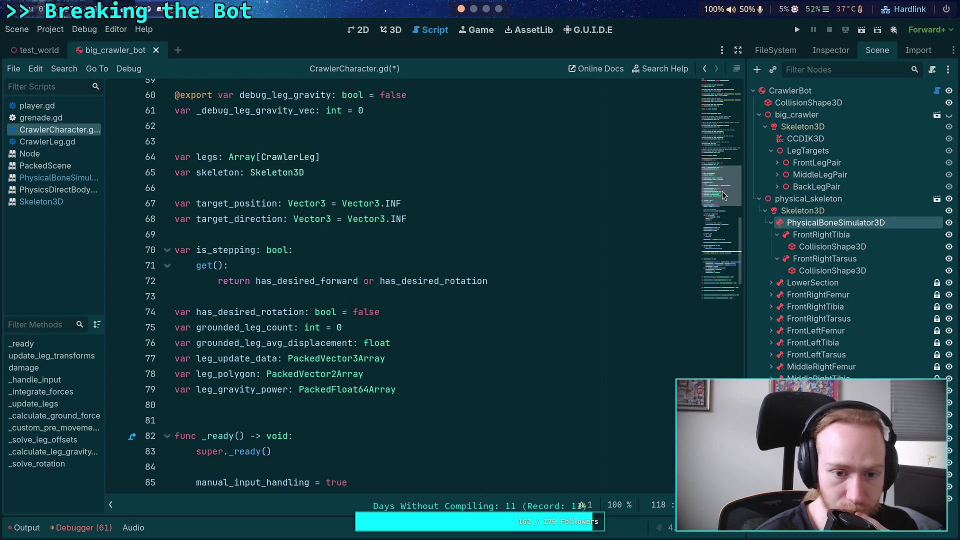
scroll(724, 172, "up", 6)
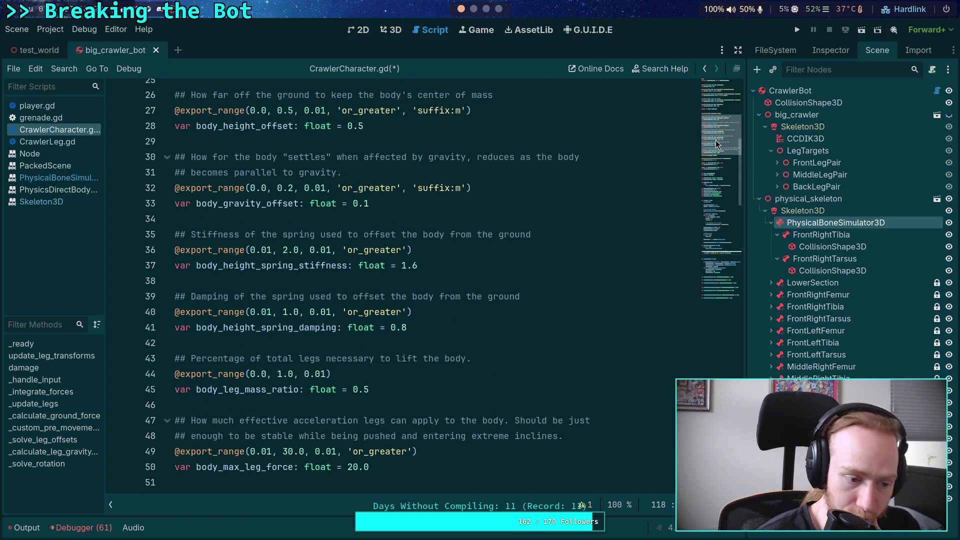
scroll(712, 141, "up", 1)
scroll(708, 139, "down", 1)
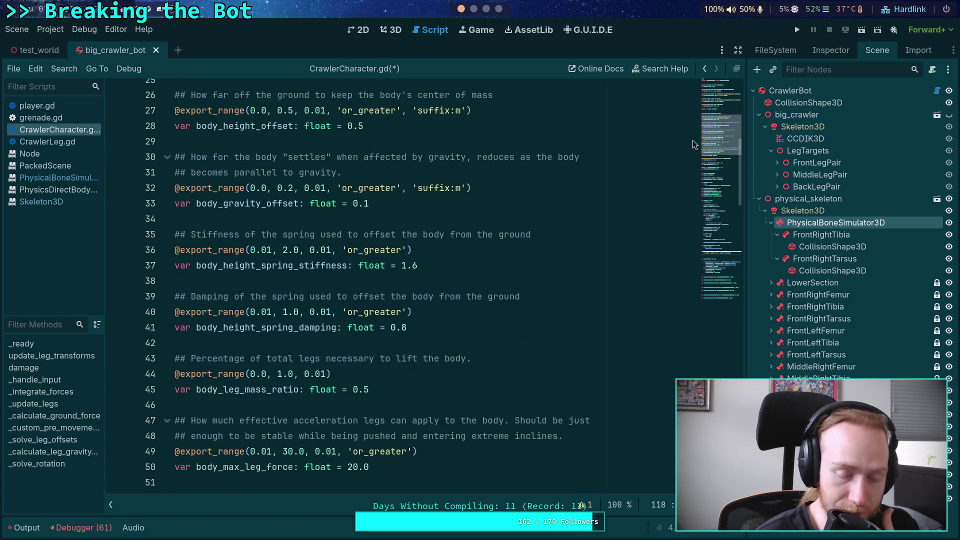
scroll(702, 135, "up", 2)
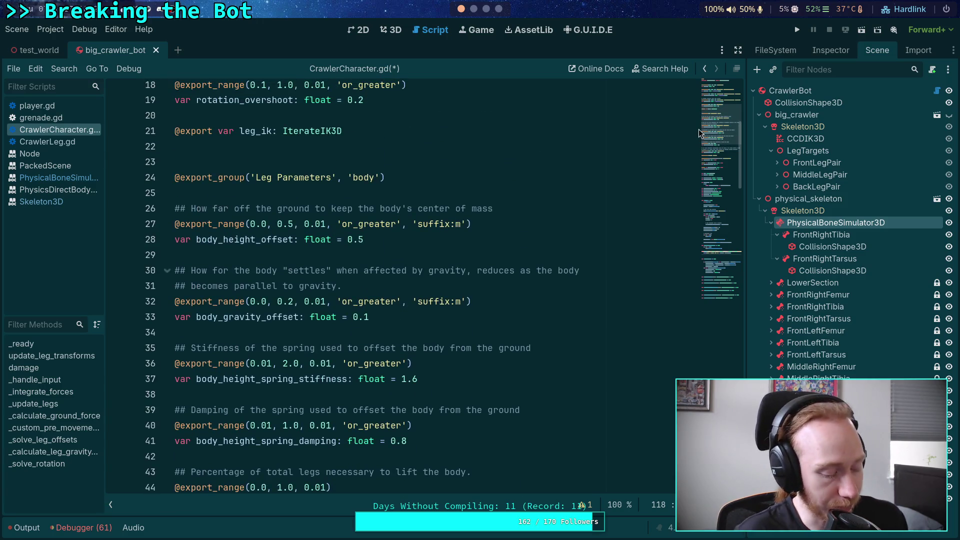
scroll(690, 131, "up", 4)
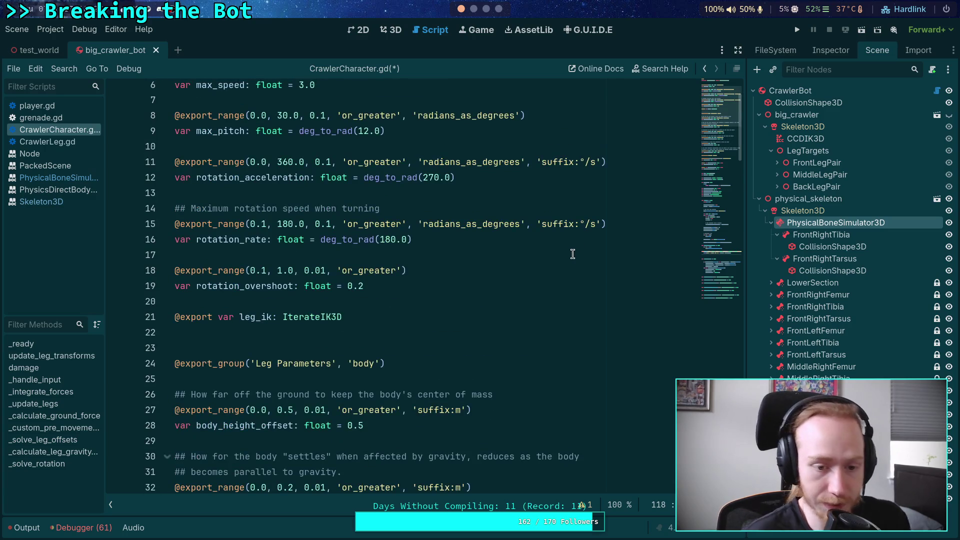
scroll(601, 256, "up", 2)
scroll(602, 256, "down", 4)
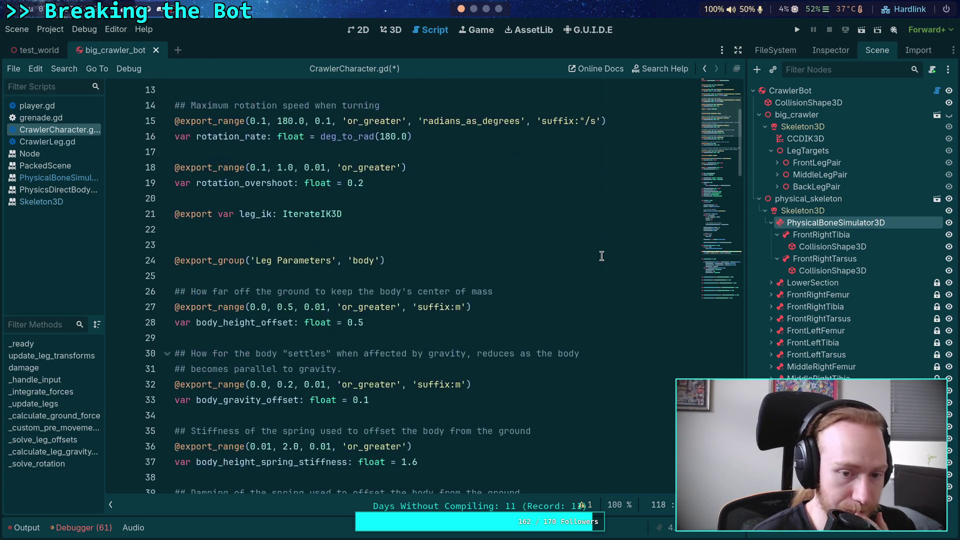
scroll(601, 255, "up", 4)
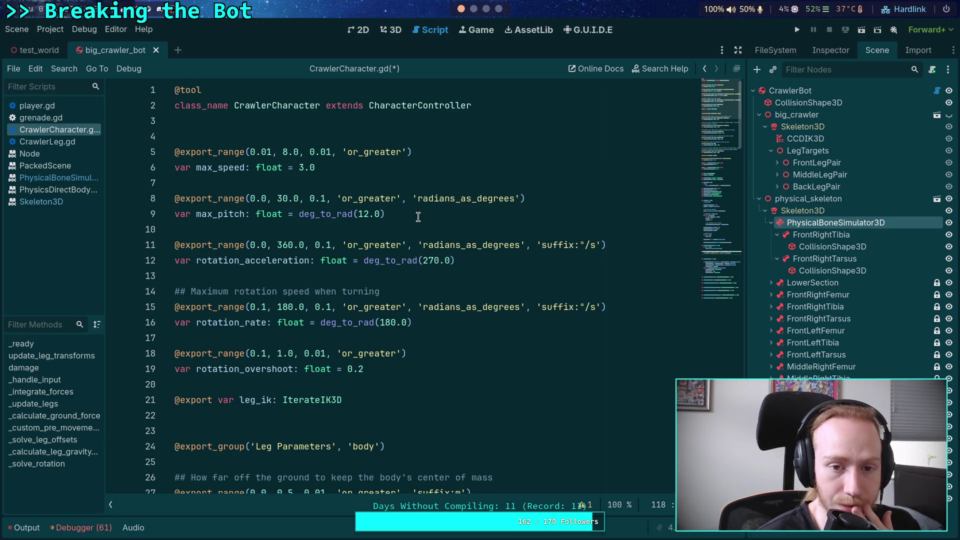
left_click(351, 124)
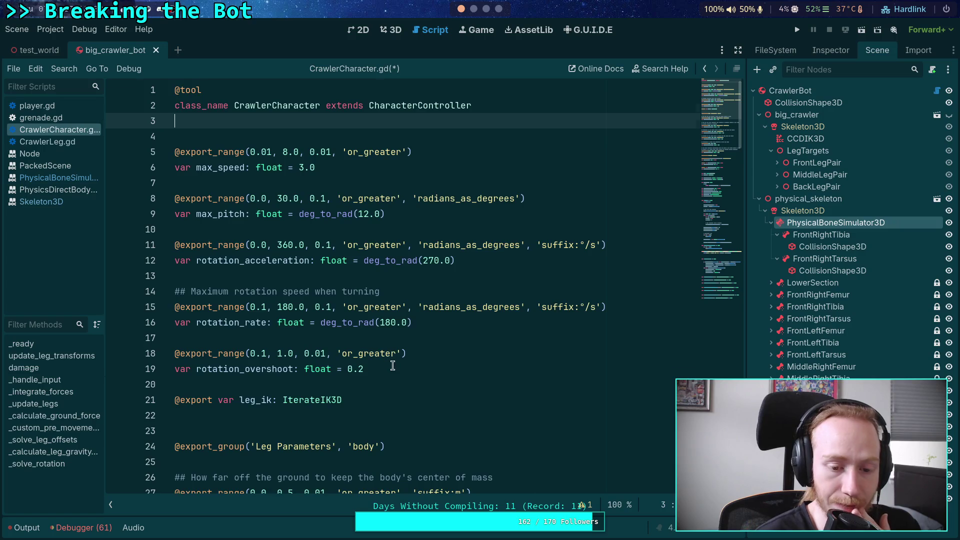
scroll(393, 366, "down", 6)
scroll(575, 295, "down", 14)
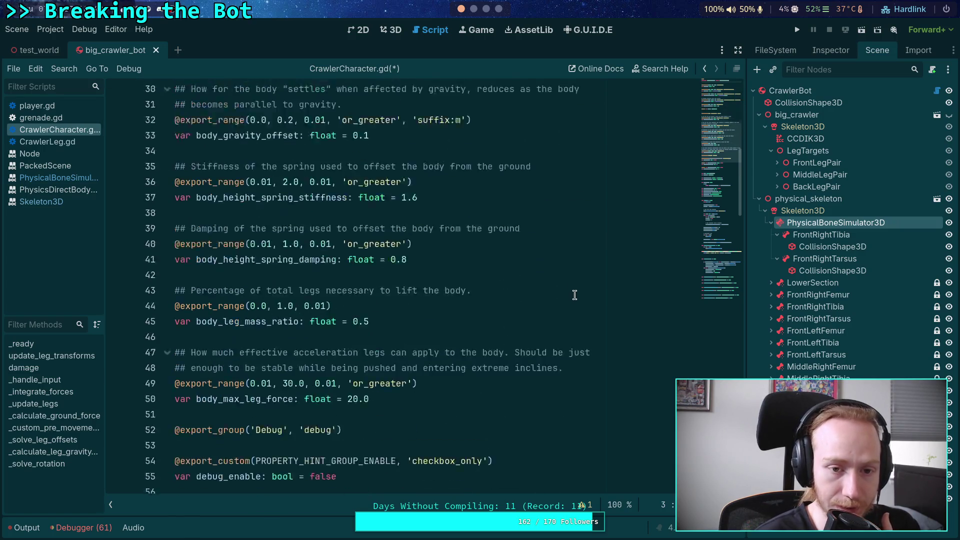
scroll(575, 294, "down", 3)
scroll(575, 293, "up", 2)
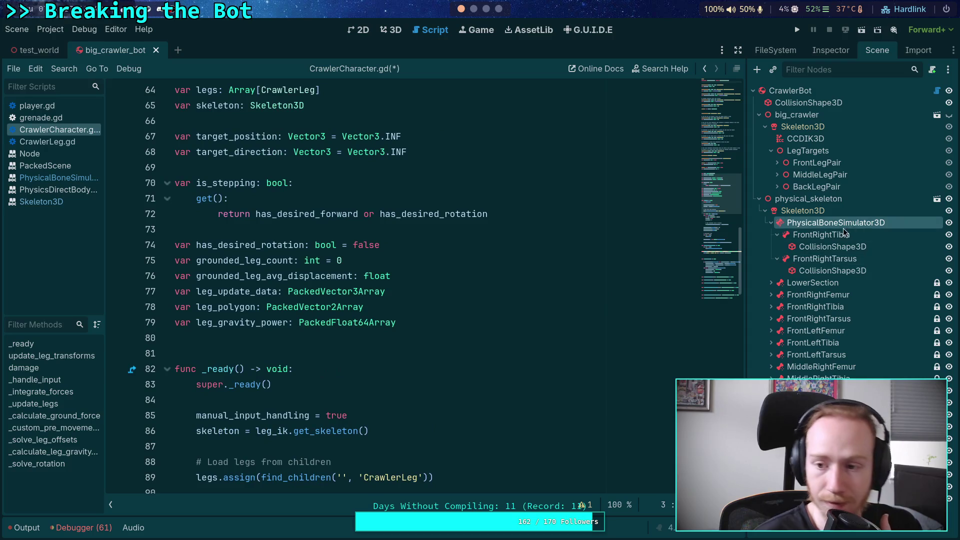
left_click_drag(853, 226, 307, 341)
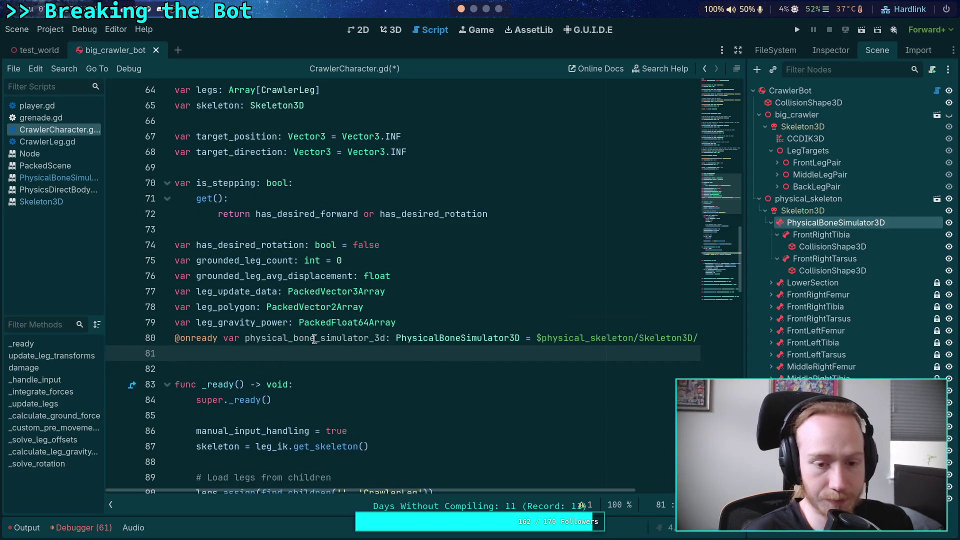
Add blank lines above the new reference, after super._ready(), and inside damage().
key("Return")
scroll(536, 365, "down", 2)
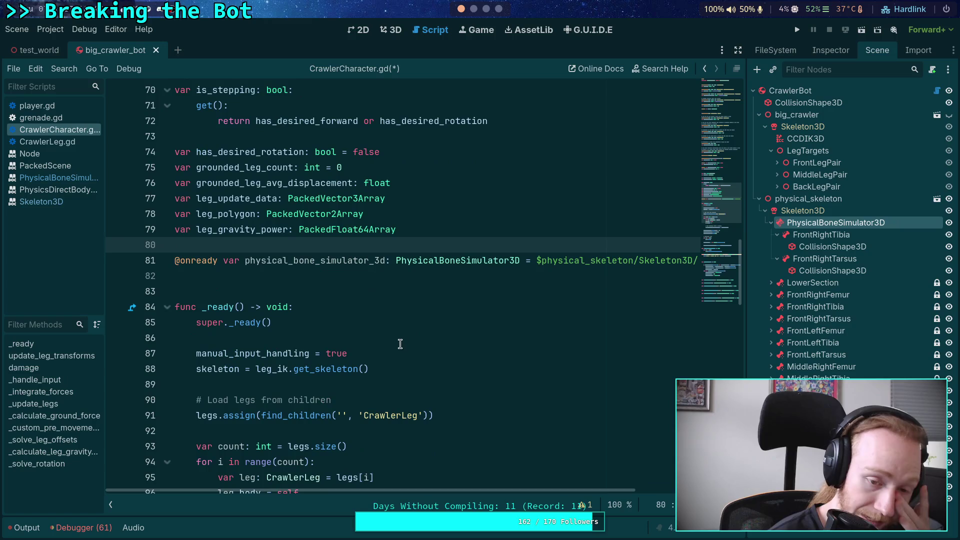
left_click(373, 322)
key("Return")
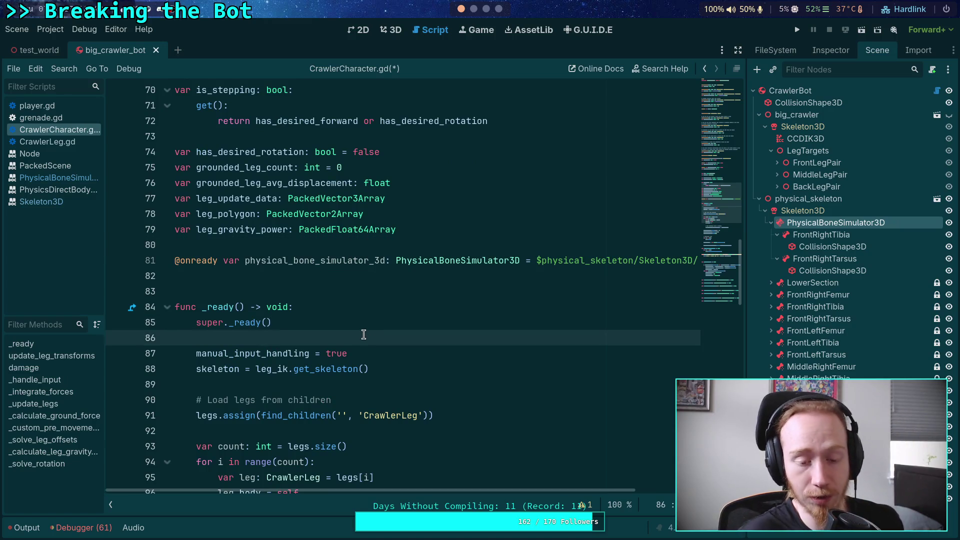
scroll(363, 335, "down", 14)
left_click(395, 218)
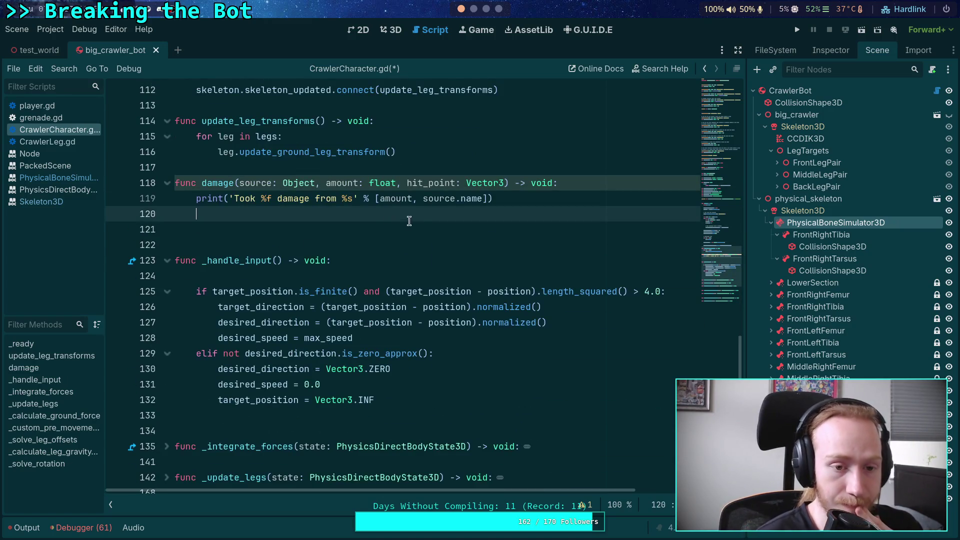
key("Return")
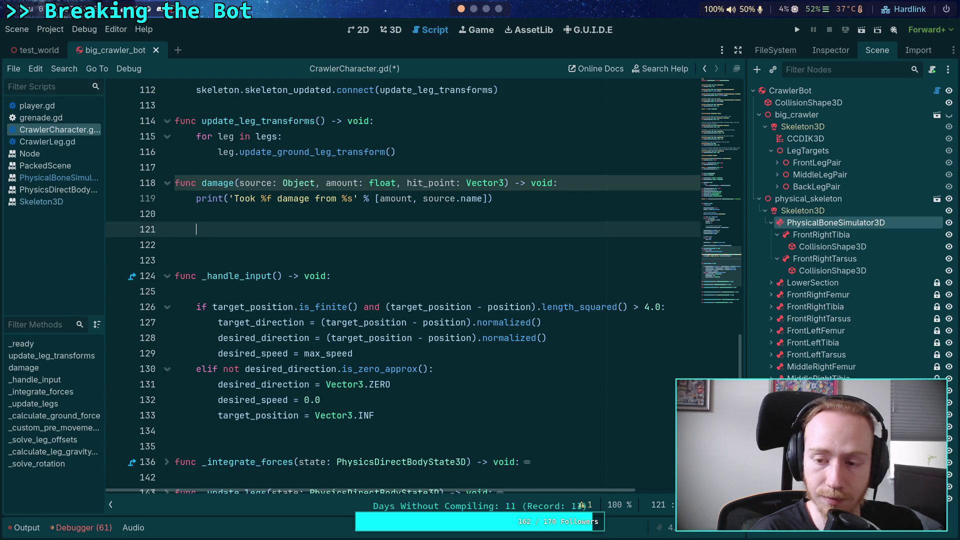
scroll(264, 274, "up", 15)
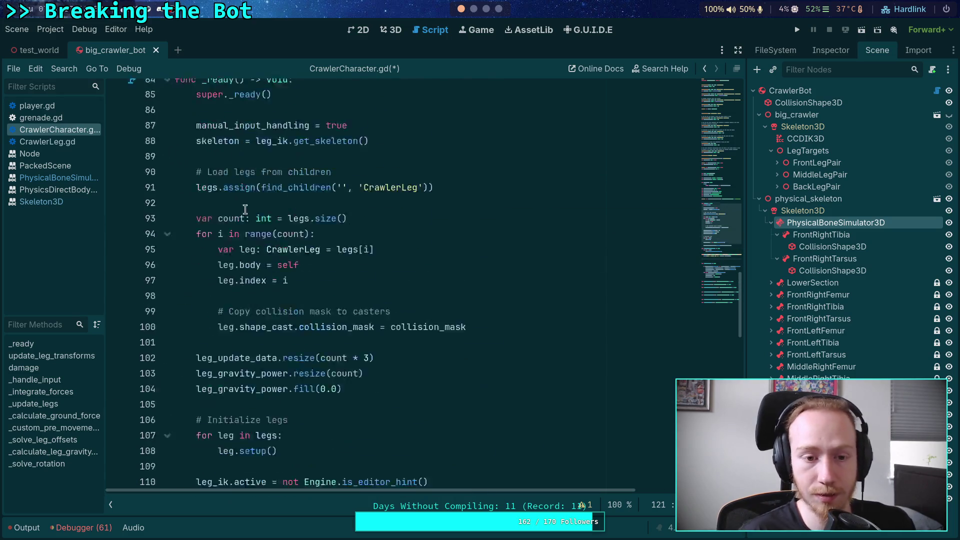
left_click_drag(315, 307, 385, 307)
key("BackSpace")
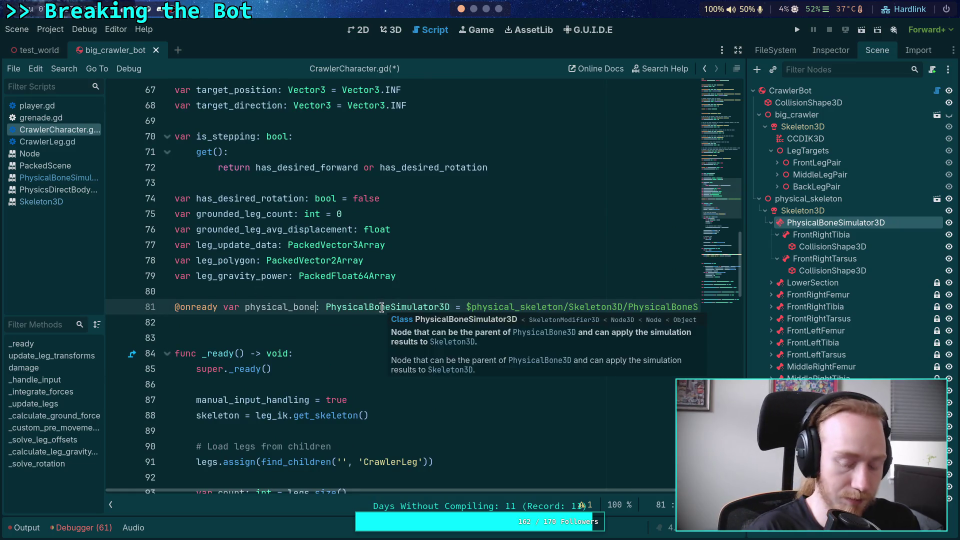
key("BackSpace")
key("BackSpace")
key("BackSpace")
type("skelet")
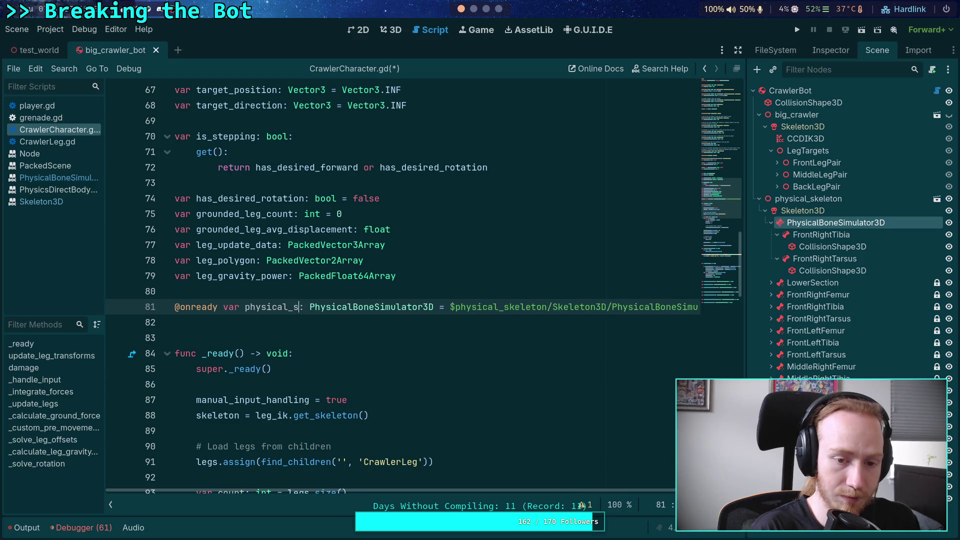
type("on")
scroll(494, 272, "down", 2)
left_click_drag(292, 214, 334, 214)
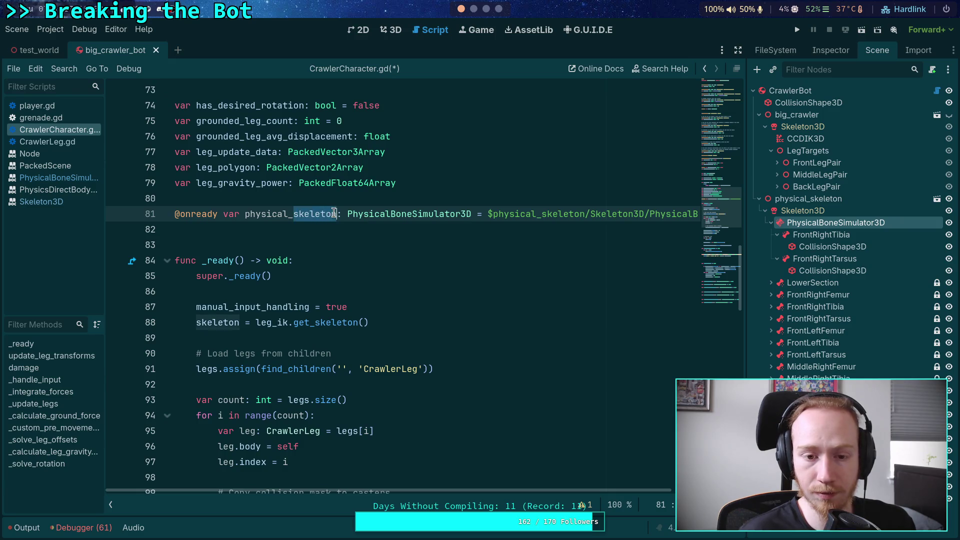
key("BackSpace")
key("BackSpace")
key("BackSpace")
key("BackSpace")
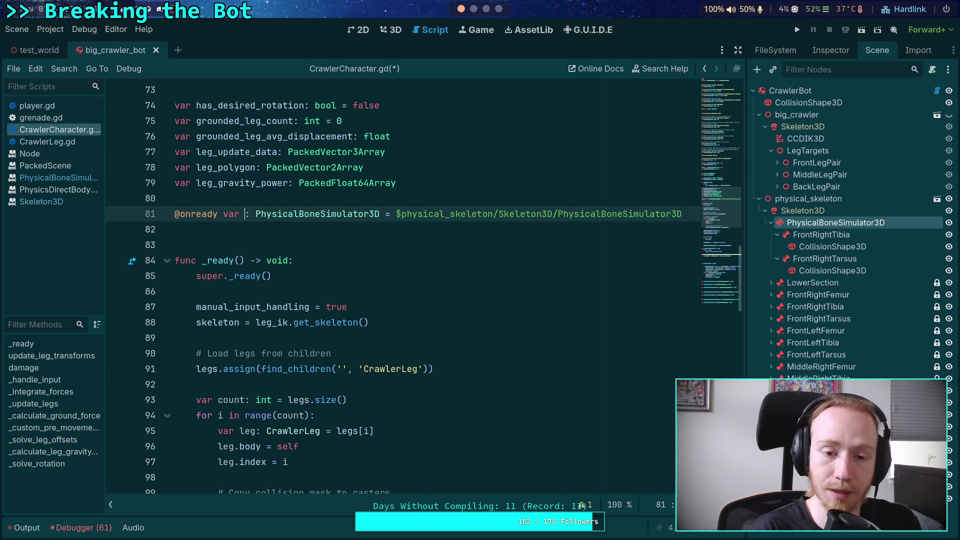
type("skeleton")
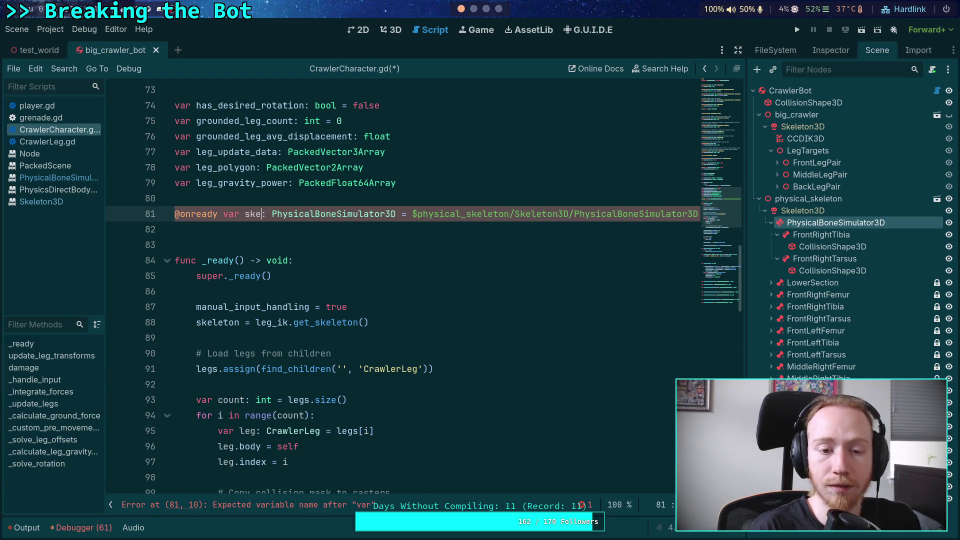
type("_simulater")
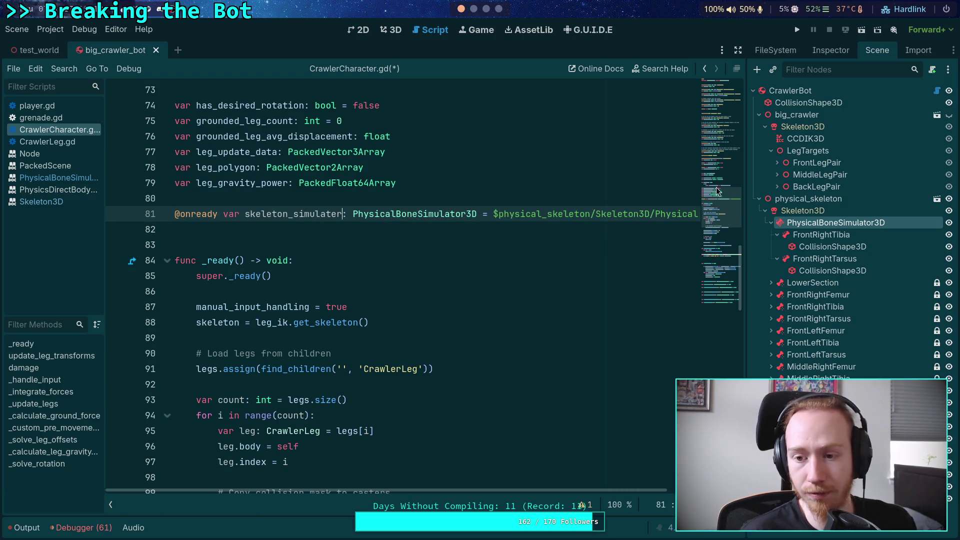
scroll(595, 270, "up", 5)
scroll(596, 271, "down", 13)
Add skeleton_simulater.physical_bones_start_simulation() to damage() via autocomplete.
left_click(322, 414)
left_click(324, 424)
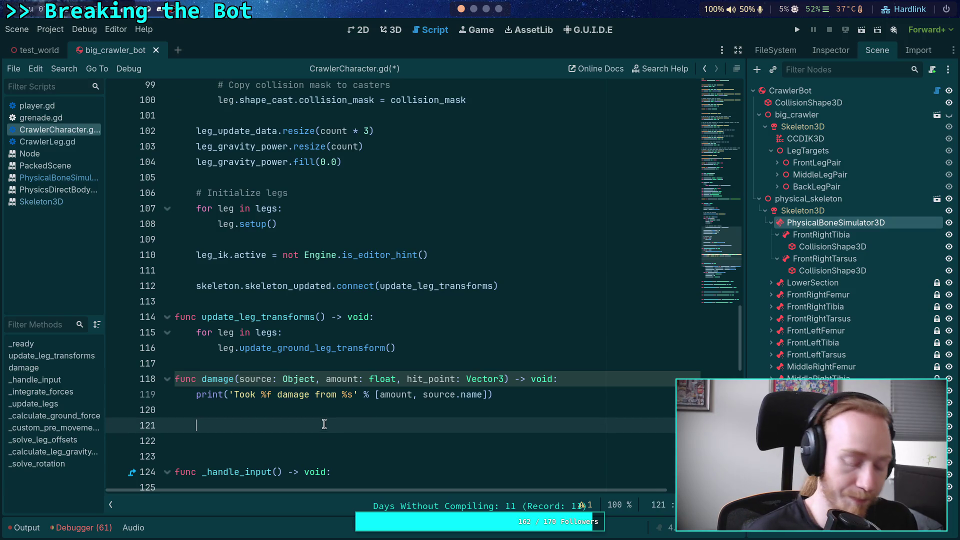
type("ske")
key("Down")
key("Return")
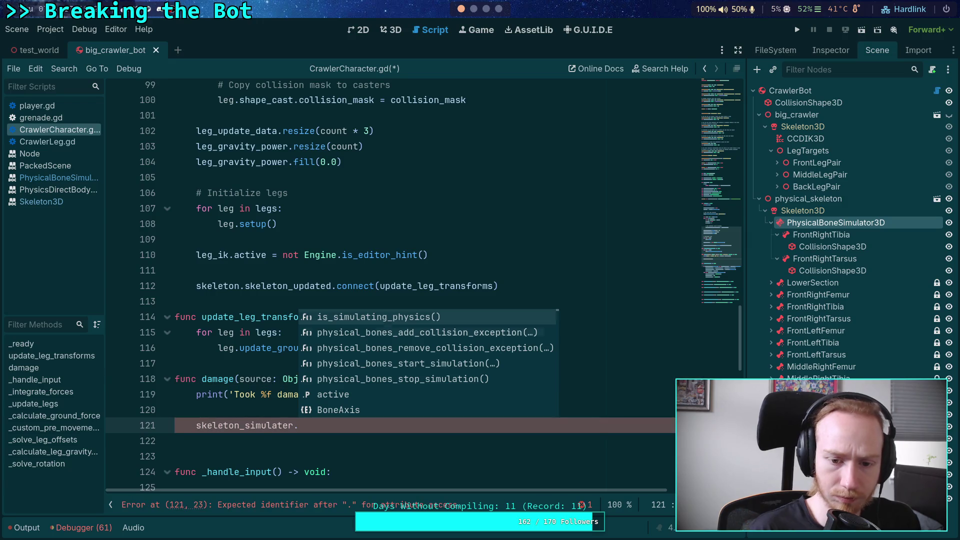
key("Down")
key("Down")
key("Down")
key("Return")
Save the script and run the game with F5.
key("ctrl+s")
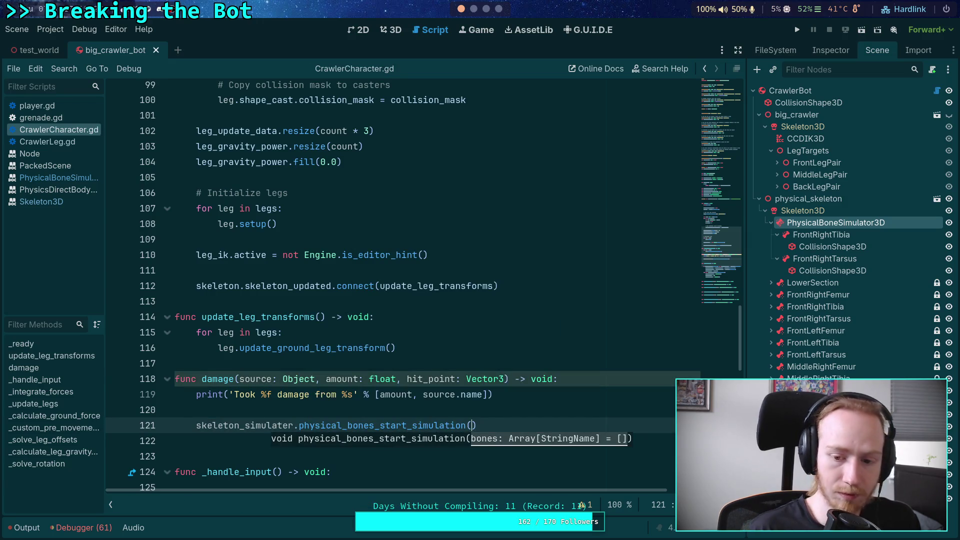
key("Up")
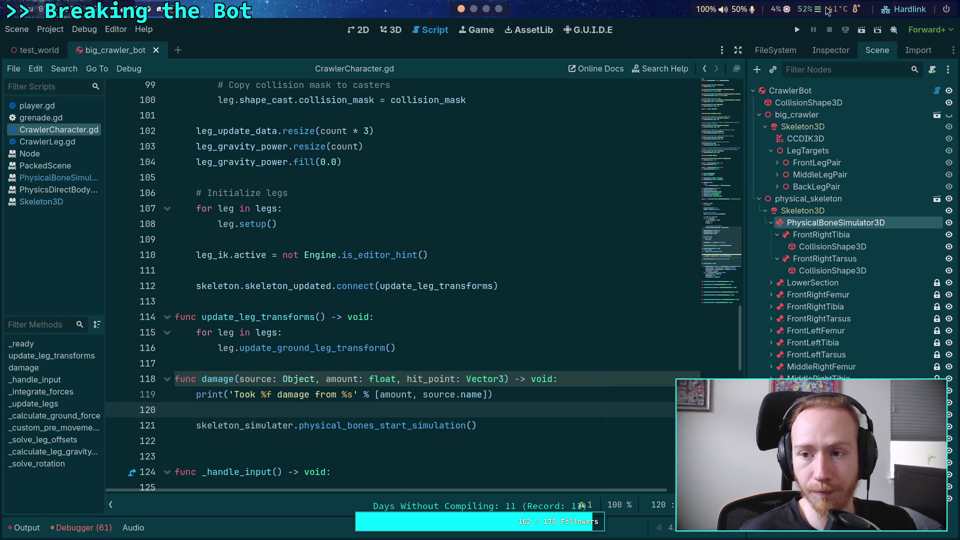
key("F5")
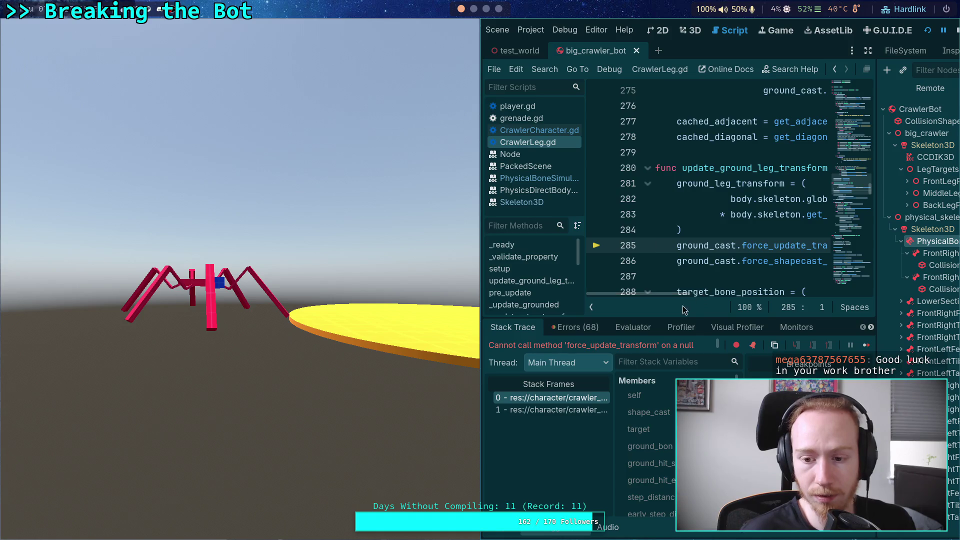
Stop the game, collapse the debugger, and inspect FL_Cast under FrontLegPair.
left_click(957, 33)
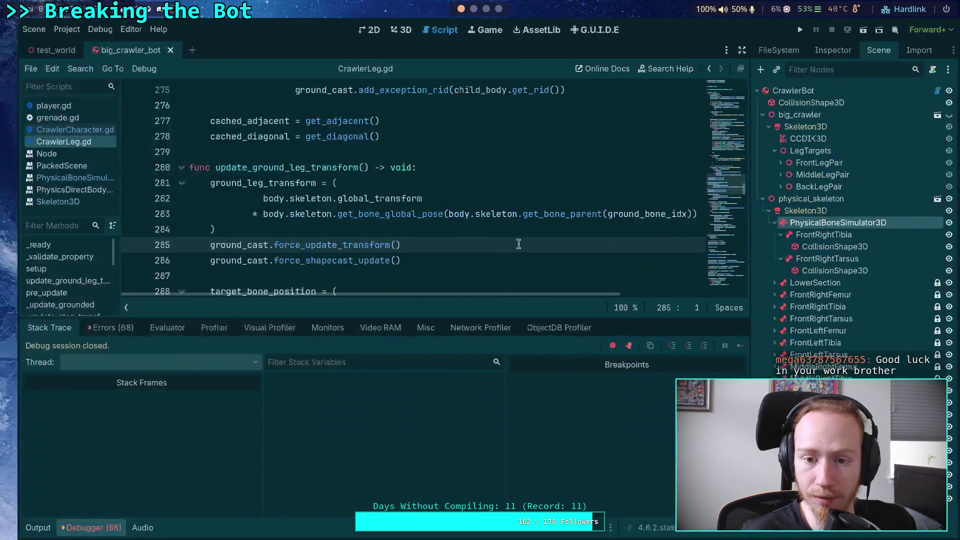
left_click(89, 533)
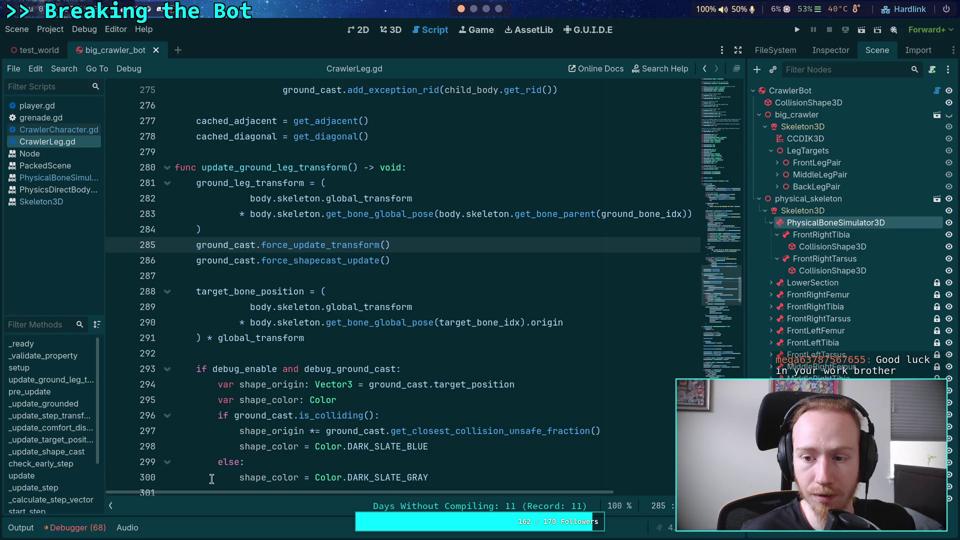
left_click(776, 163)
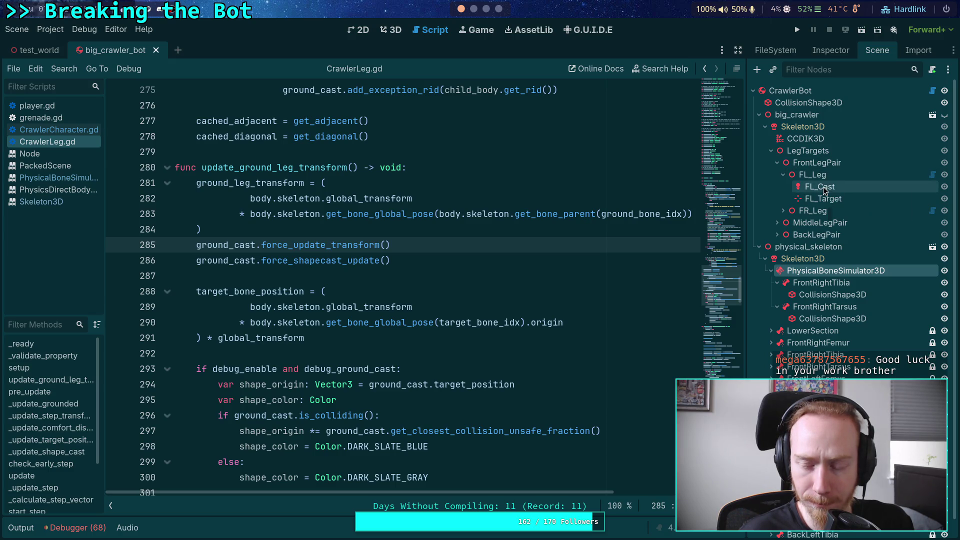
left_click(822, 188)
left_click(827, 57)
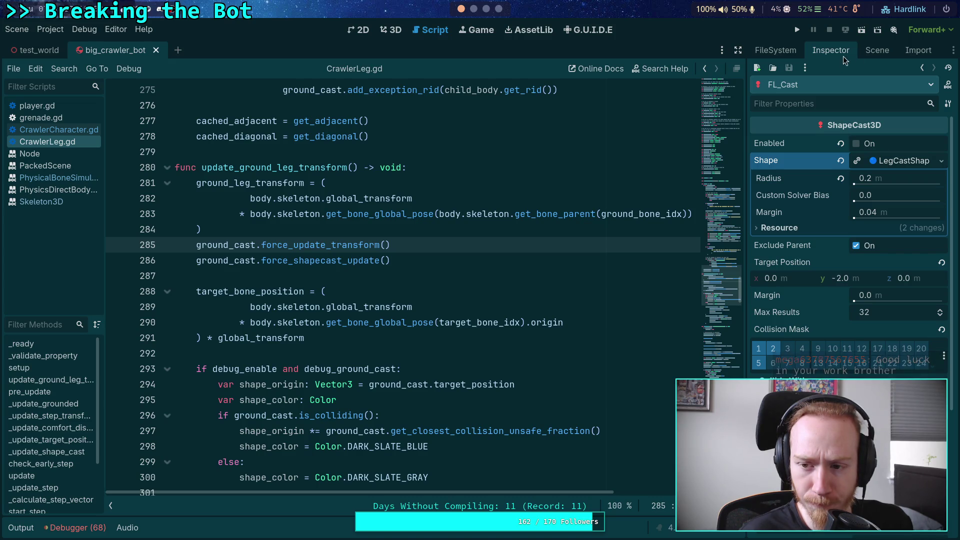
Inspect FL_Leg's CrawlerLeg properties, including its Ground Detection settings.
left_click(876, 51)
left_click(822, 174)
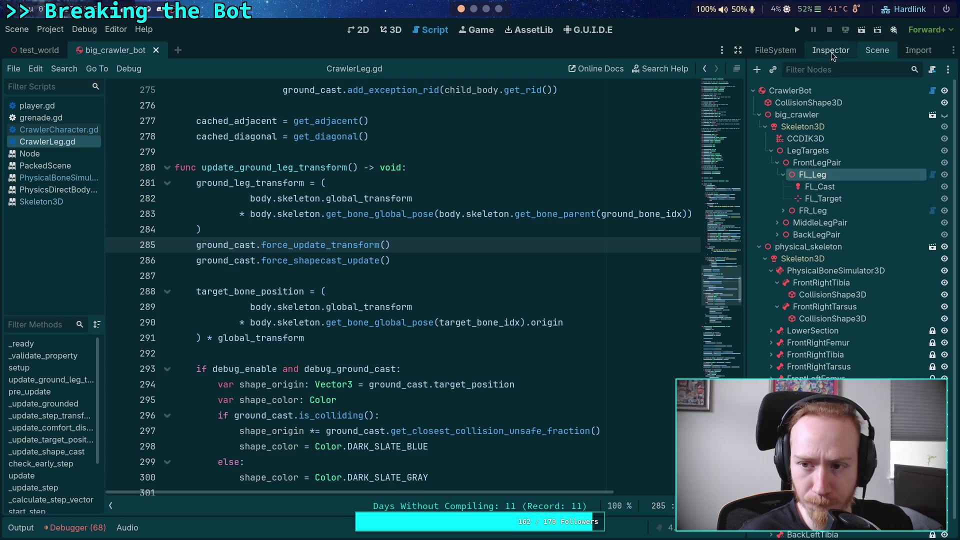
left_click(827, 52)
left_click(785, 175)
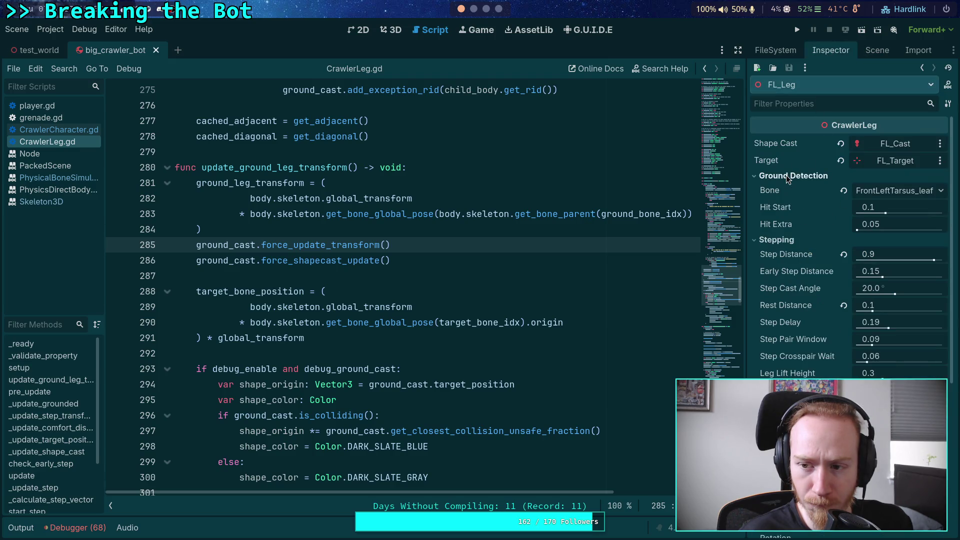
left_click(786, 175)
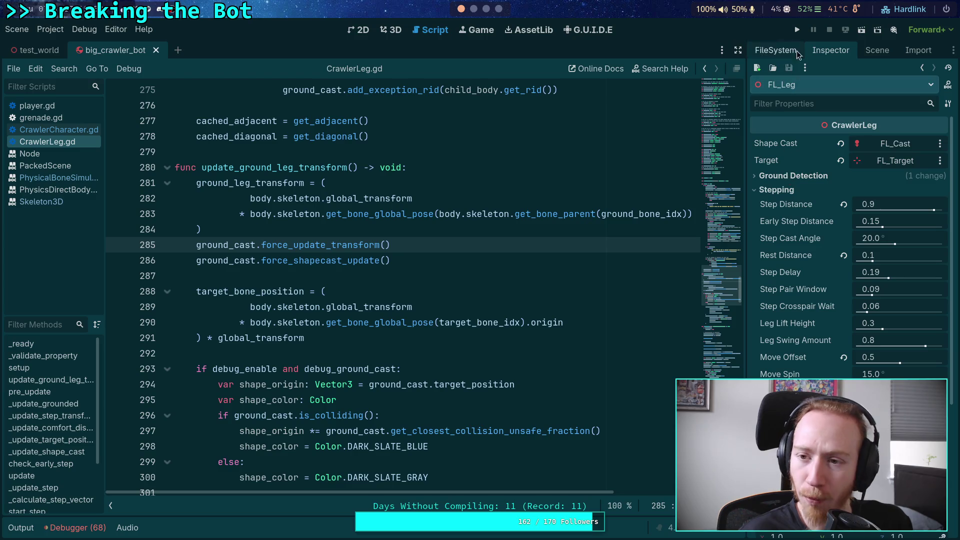